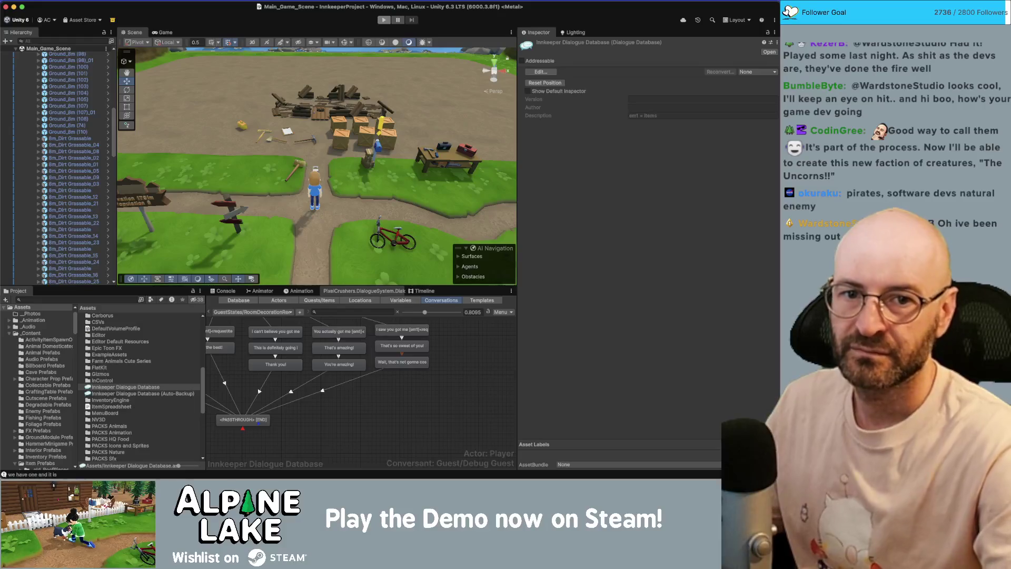
# Enter Play mode with Cmd+P to playtest the main game scene.
pyautogui.press('super+p')
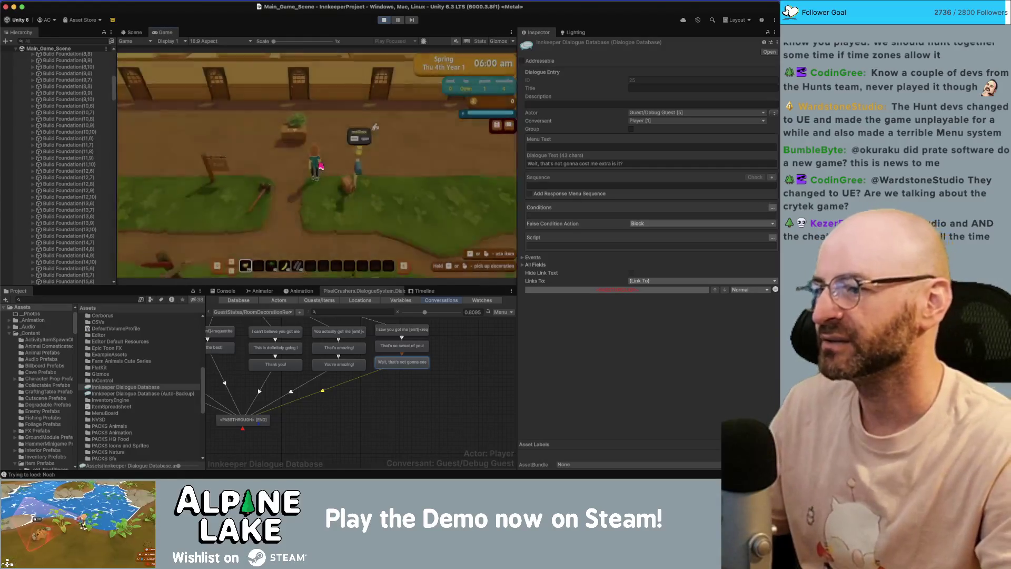
# Walk the innkeeper to the bedroom guest and play through their 'What did you need again?' request.
pyautogui.press('w')
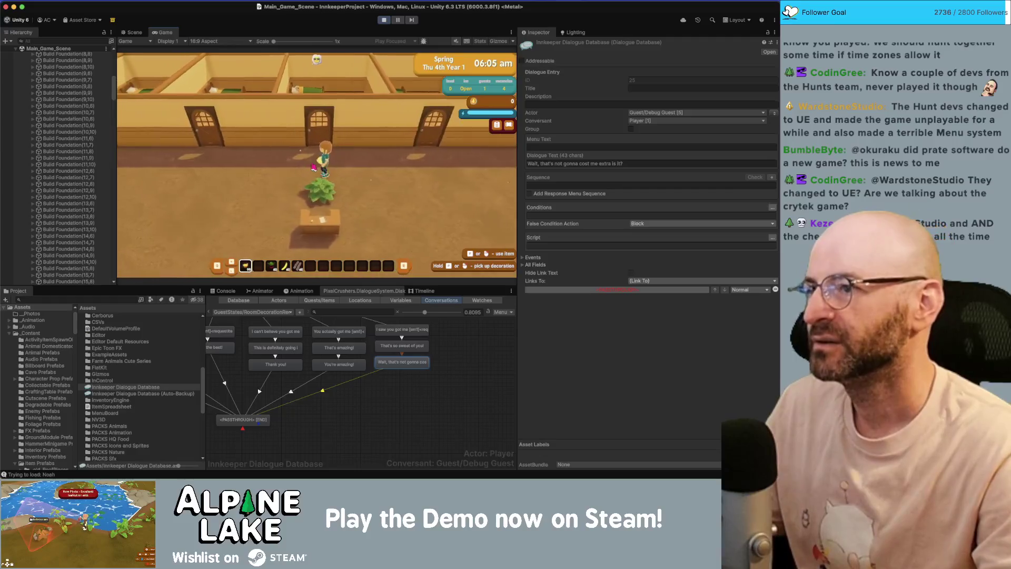
pyautogui.press('w')
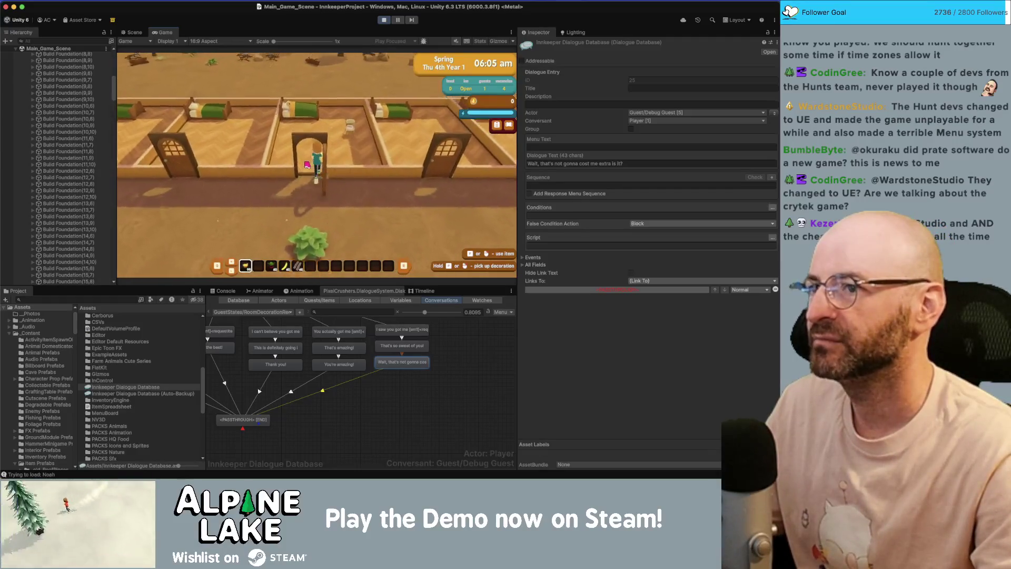
pyautogui.press('d')
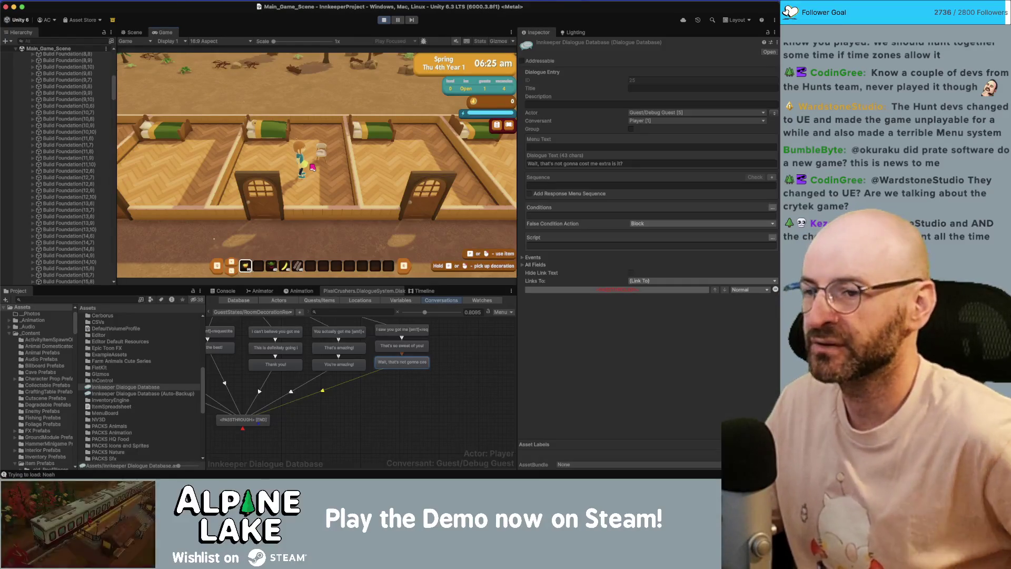
pyautogui.press('a')
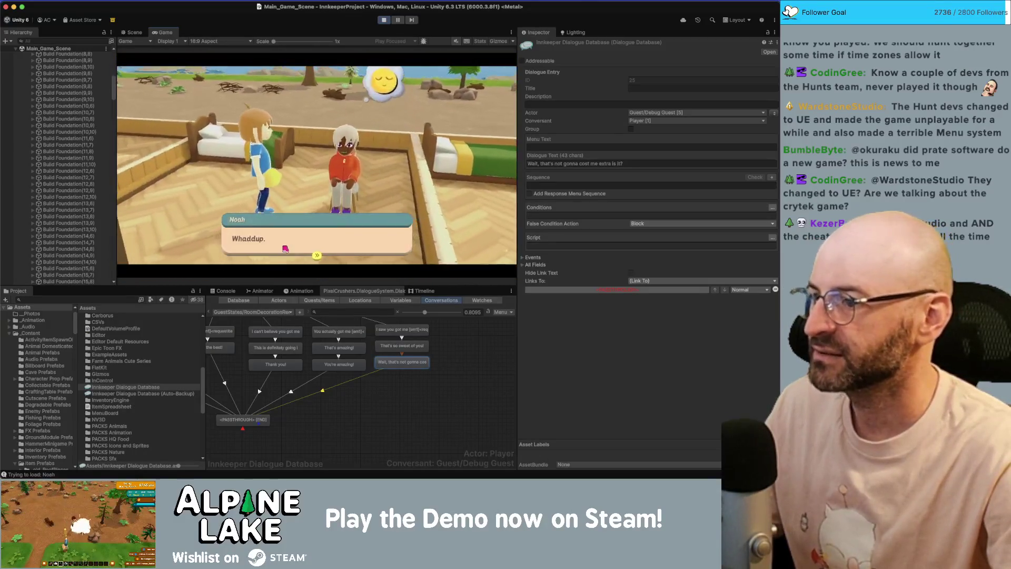
pyautogui.click(285, 248)
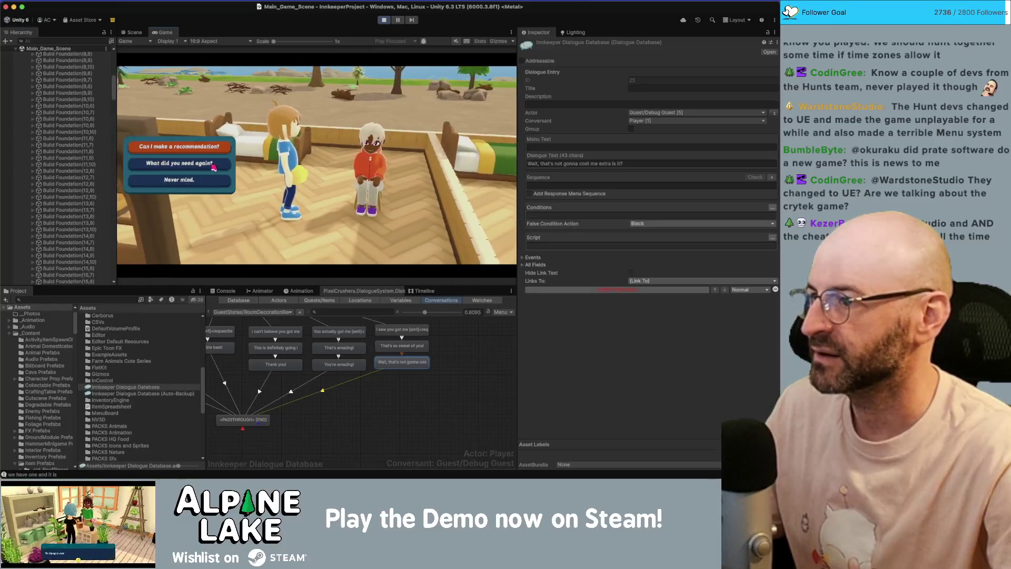
pyautogui.press('space')
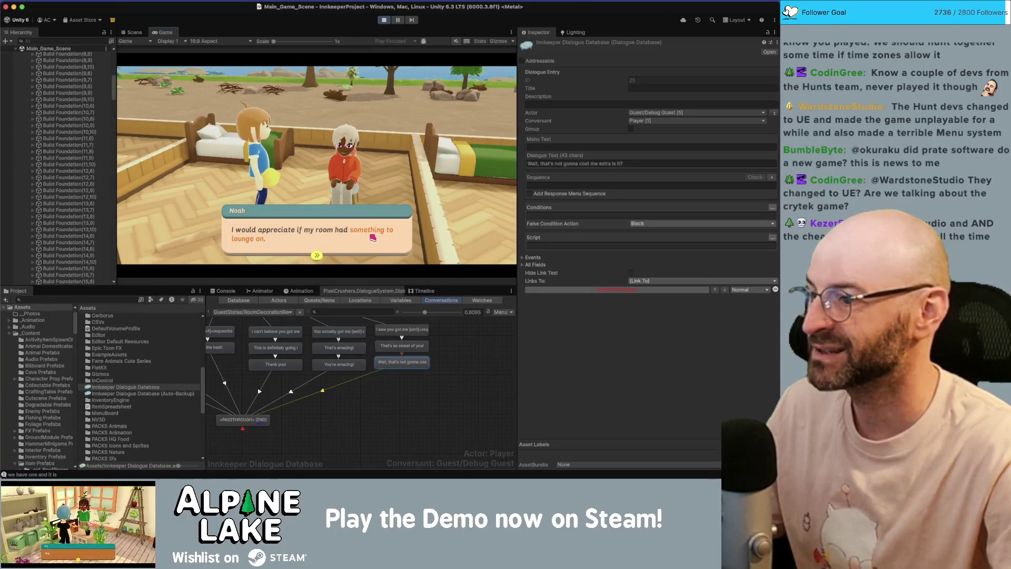
pyautogui.click(327, 236)
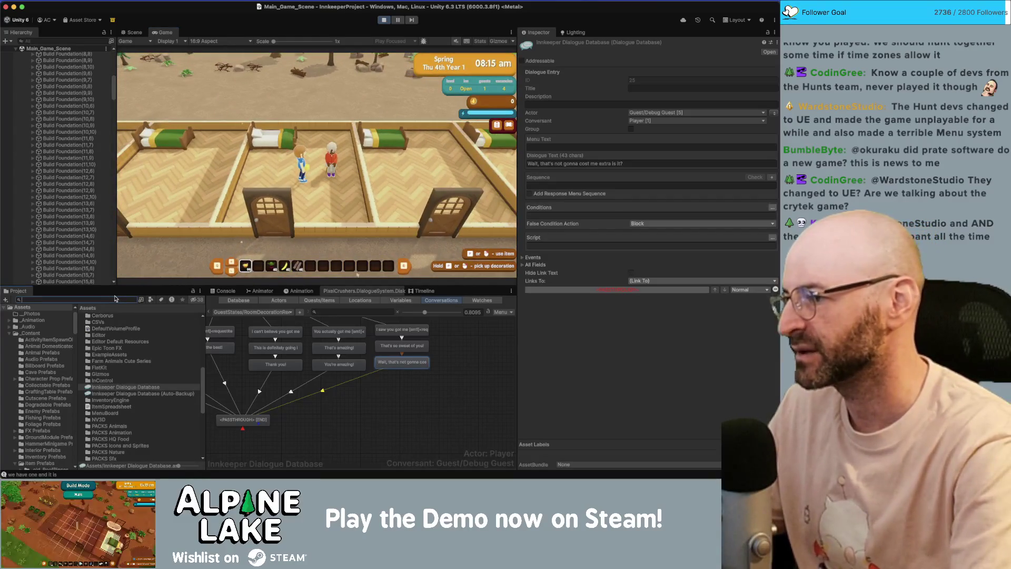
# Find Decor Couch Double A via a 'couch a' search and place the sofa in the guest's room.
pyautogui.write('couch a')
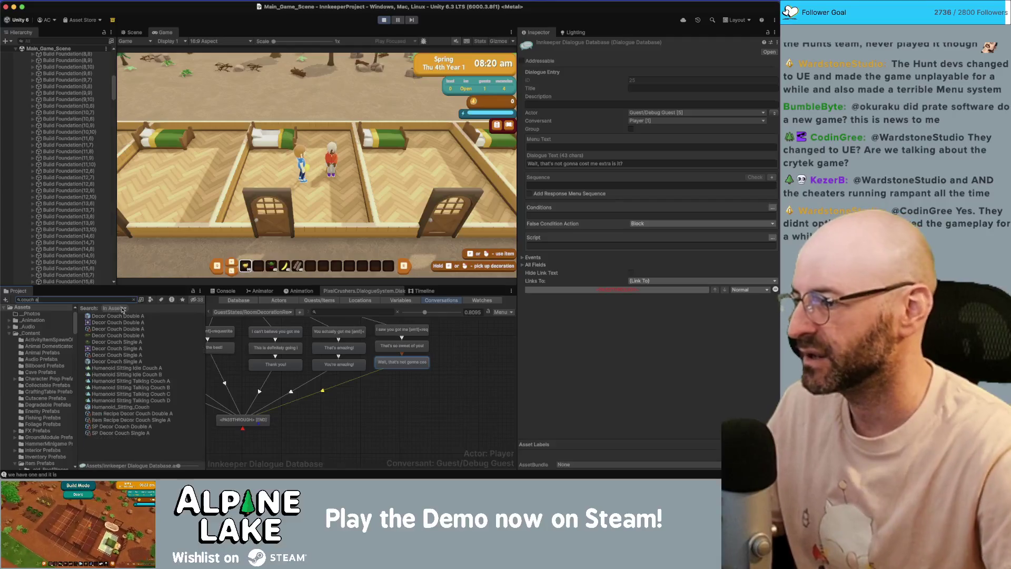
pyautogui.click(136, 331)
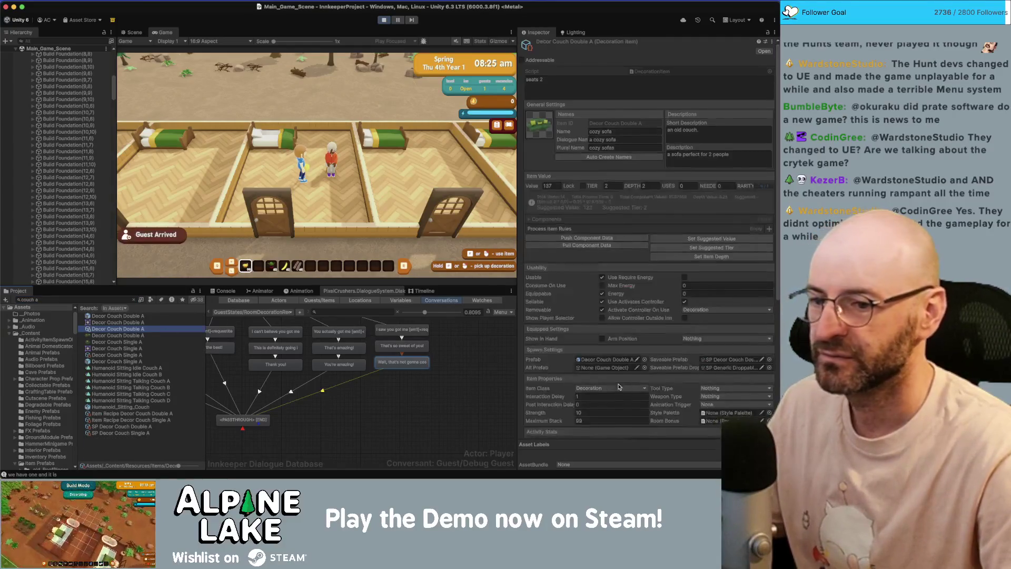
pyautogui.click(408, 211)
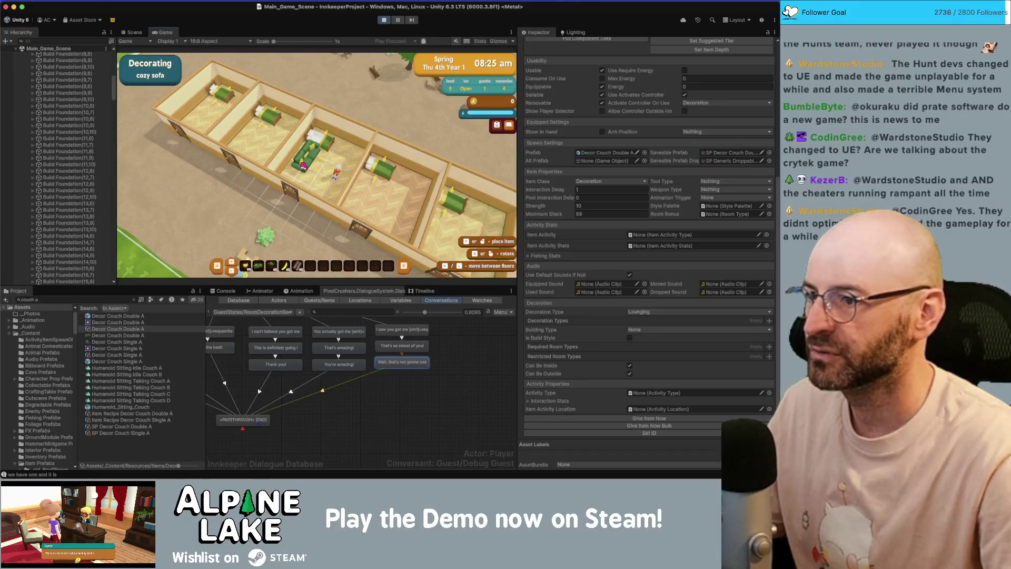
pyautogui.click(302, 165)
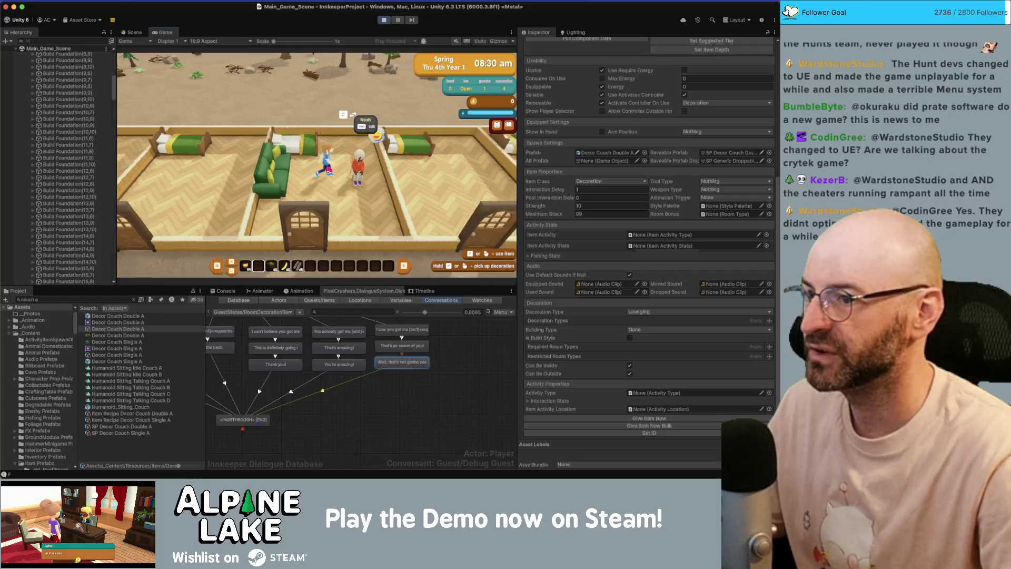
# Talk to the guest about the new sofa and close the conversation.
pyautogui.click(353, 114)
pyautogui.click(230, 182)
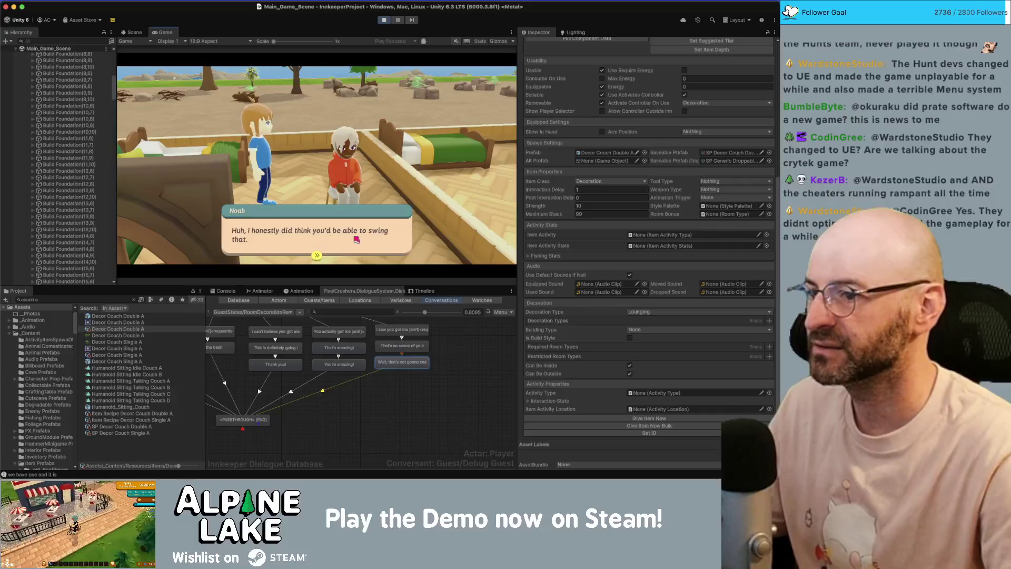
pyautogui.click(357, 240)
pyautogui.click(361, 252)
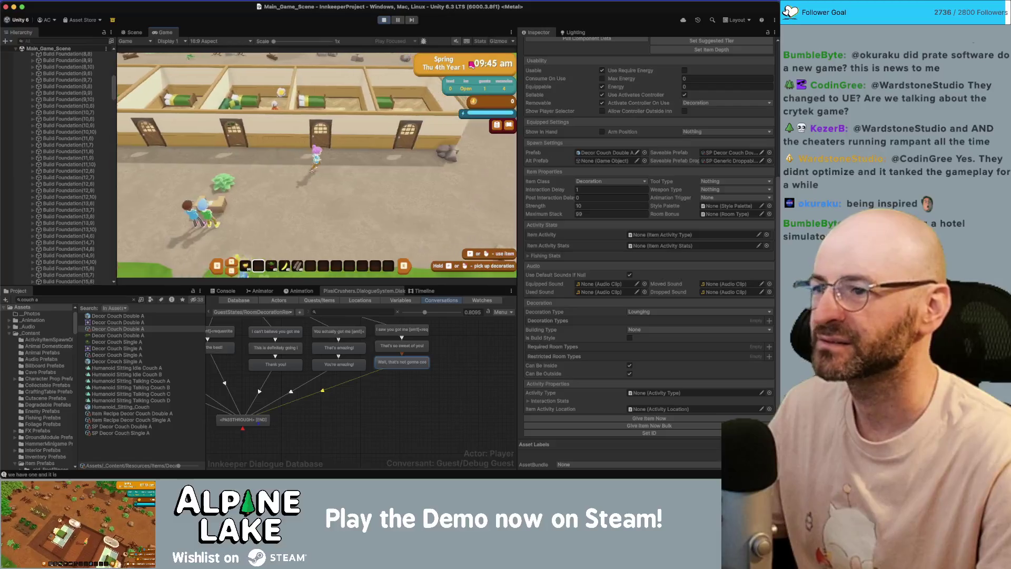
# Greet the arriving guest at the desk and assign them to the guest room.
pyautogui.press('a')
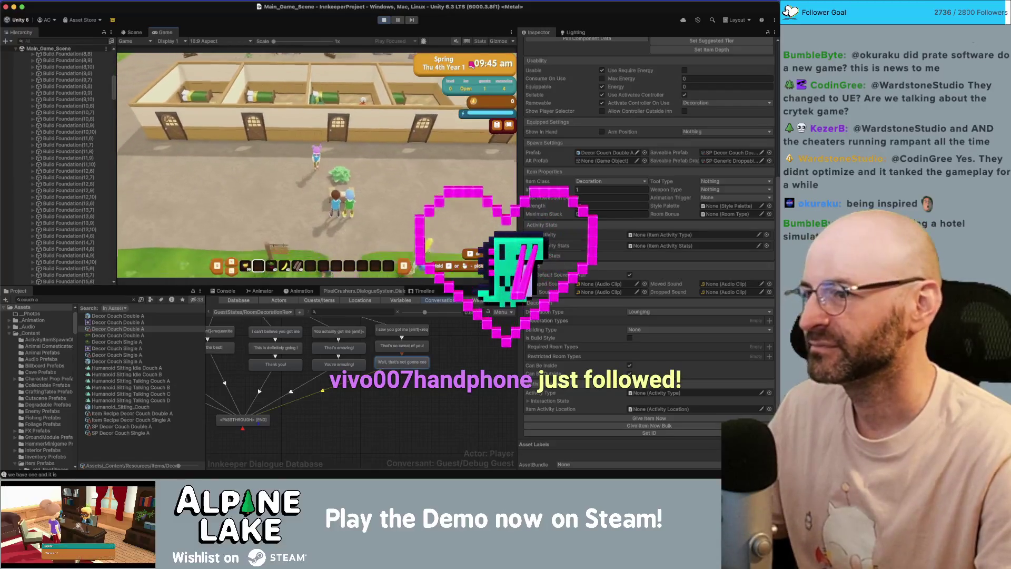
pyautogui.press('e')
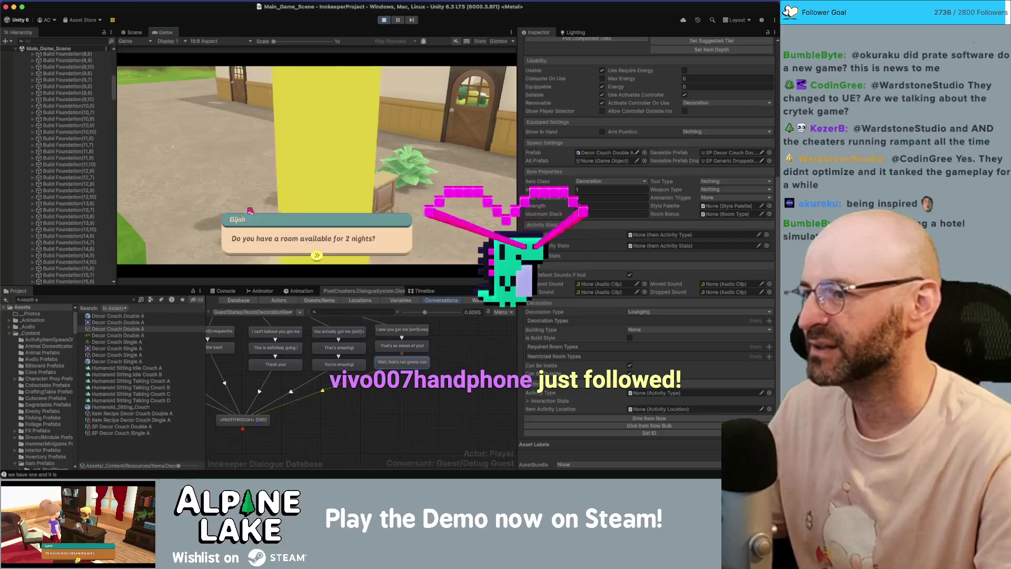
pyautogui.click(314, 226)
pyautogui.click(164, 153)
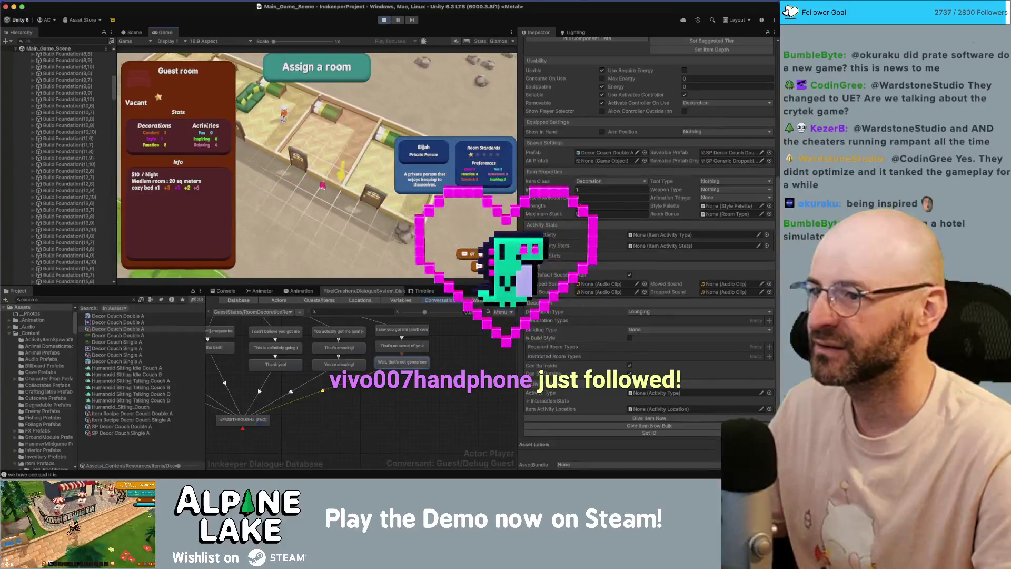
pyautogui.click(323, 186)
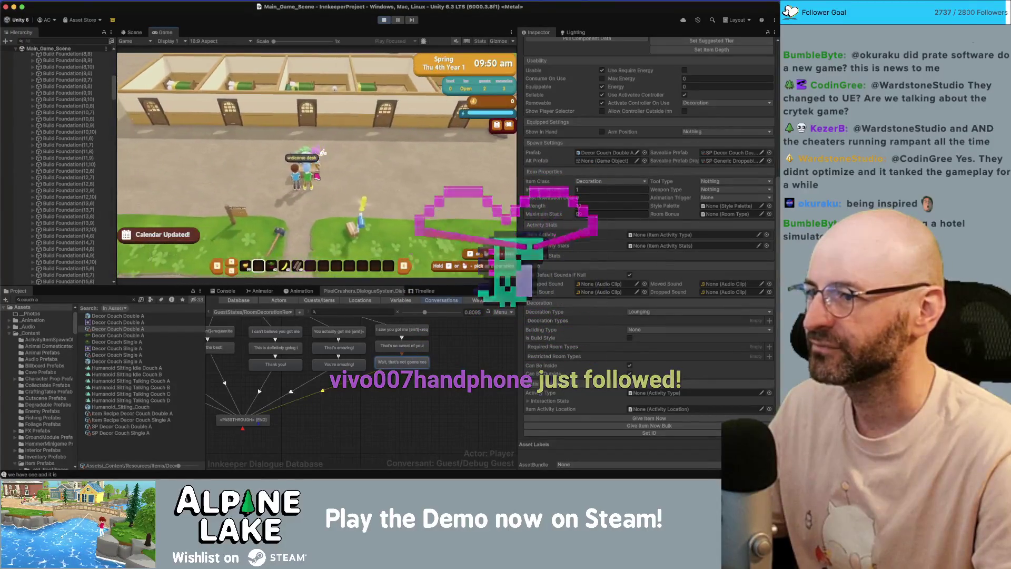
# Ask the checked-in guest twice what they need, then stop the playtest.
pyautogui.click(323, 153)
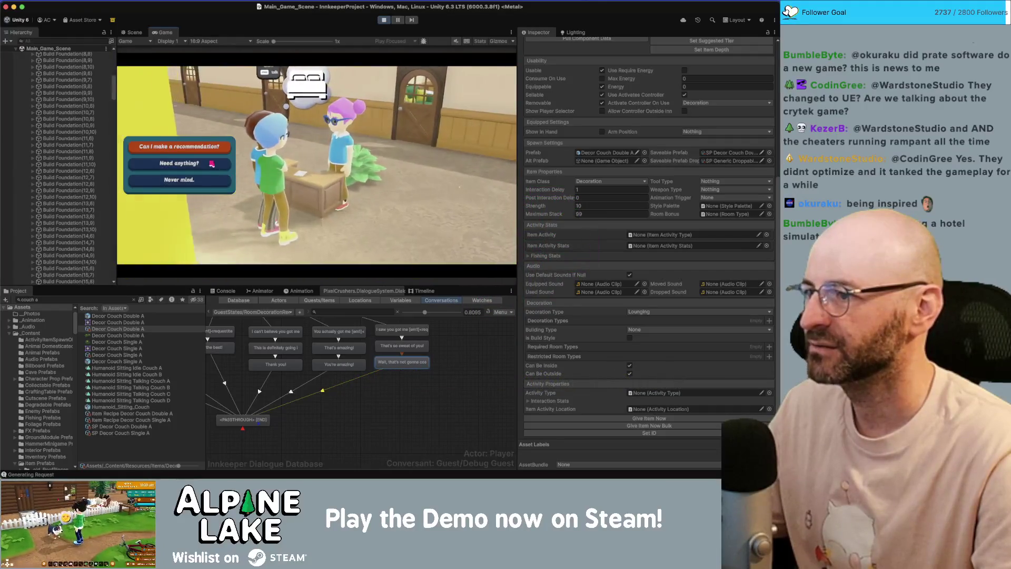
pyautogui.click(211, 164)
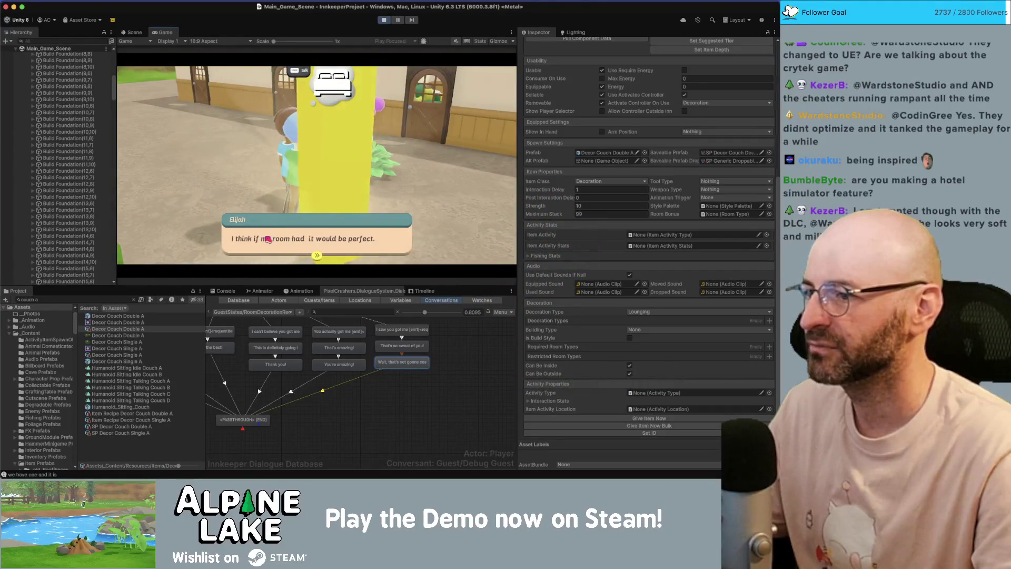
pyautogui.click(319, 243)
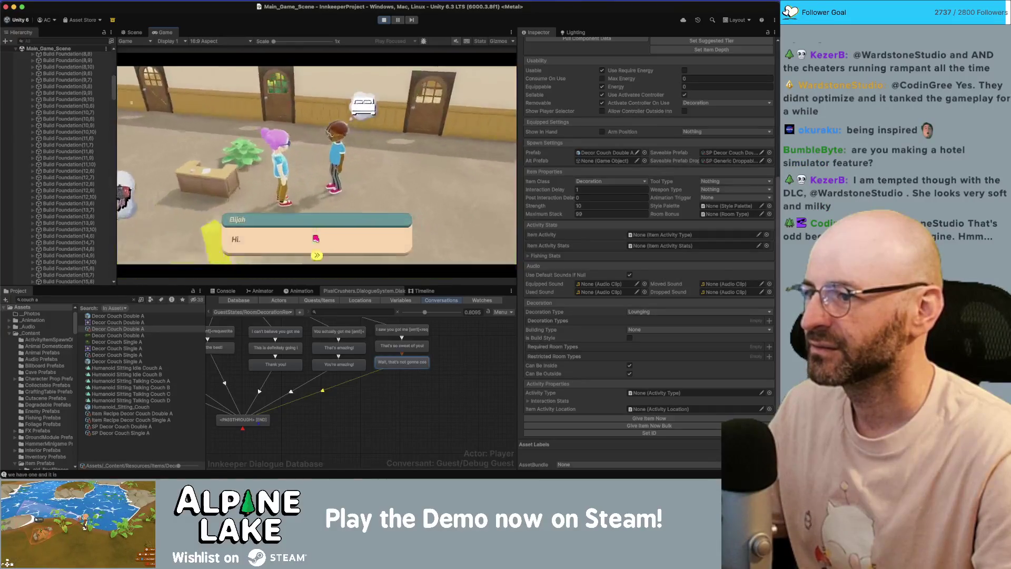
pyautogui.click(316, 239)
pyautogui.click(179, 162)
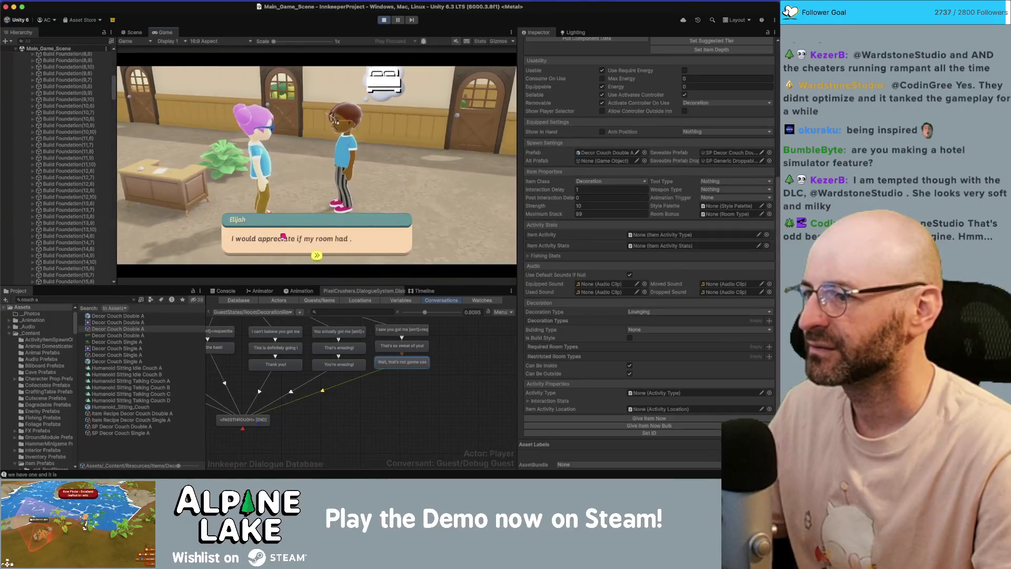
pyautogui.click(350, 245)
pyautogui.click(384, 20)
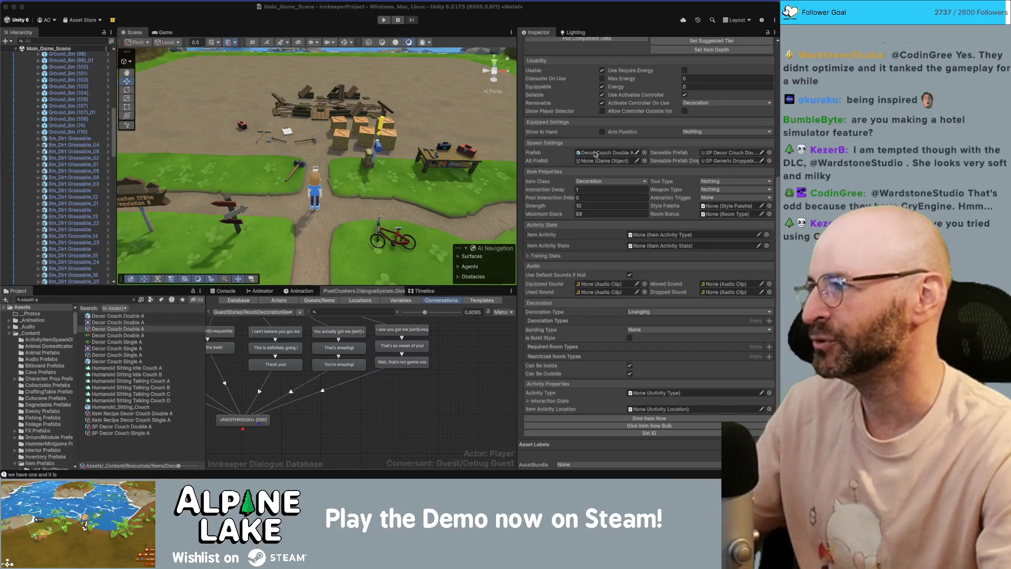
# Select the 'Wait, that's not gonna cost me extra is it?' line and browse the GuestStates conversations.
pyautogui.click(409, 136)
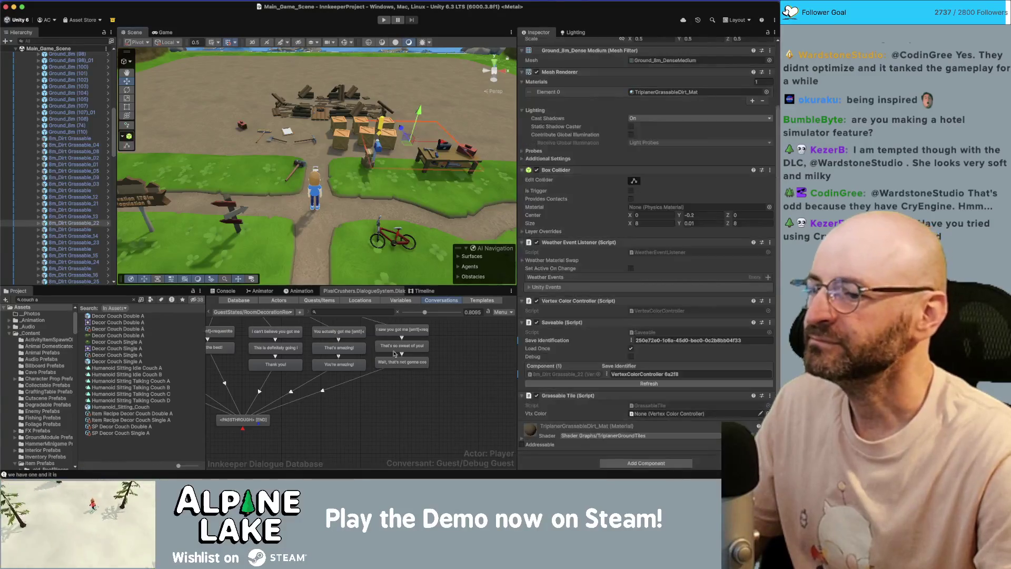
pyautogui.click(402, 362)
pyautogui.click(253, 311)
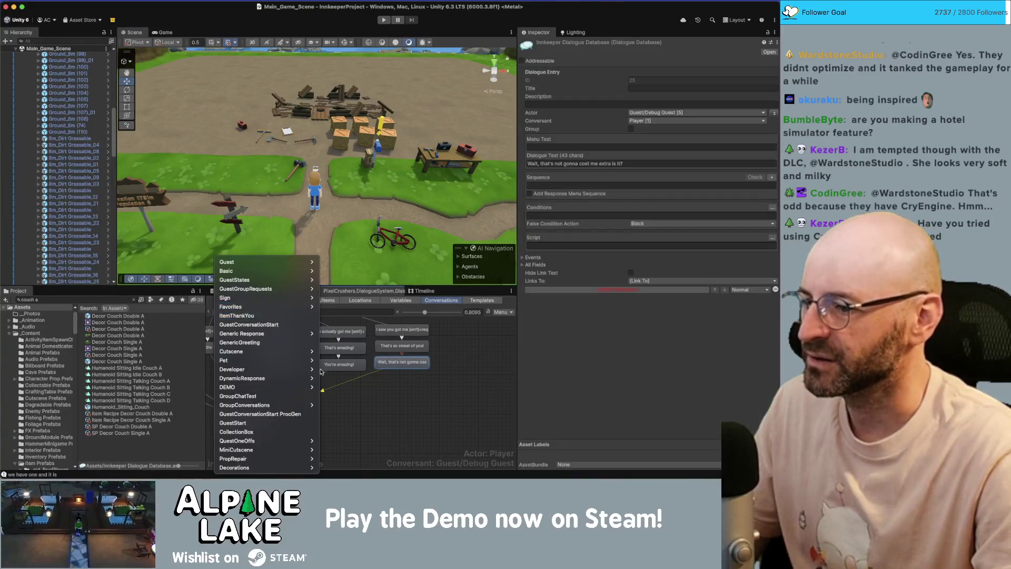
pyautogui.press('Escape')
pyautogui.click(253, 311)
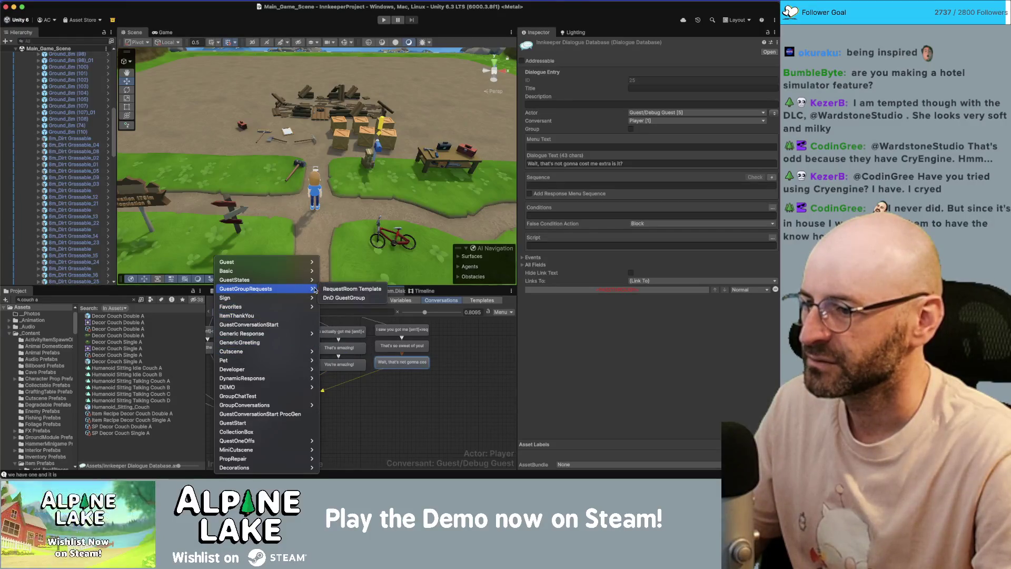
pyautogui.moveTo(293, 285)
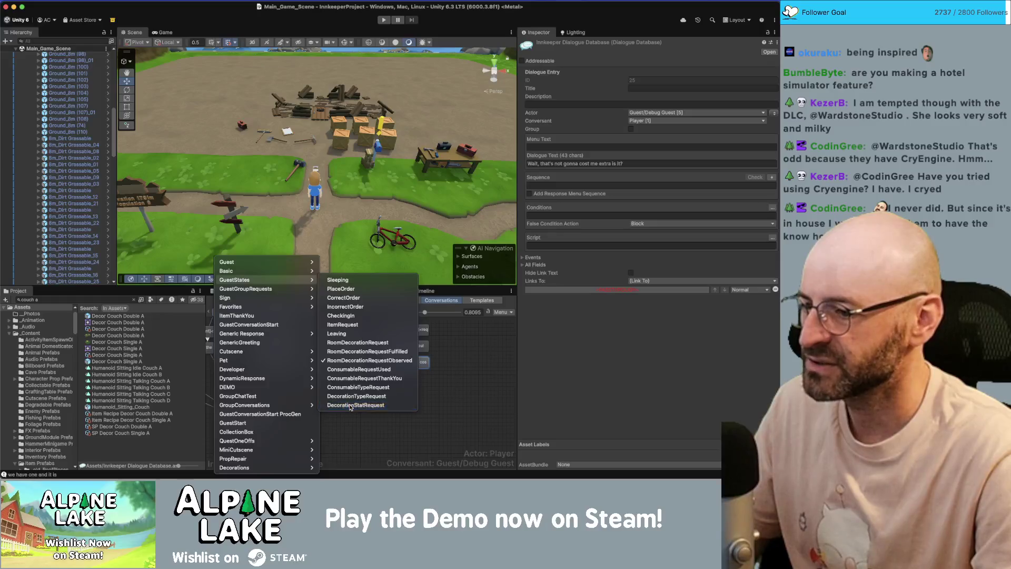
pyautogui.press('Escape')
pyautogui.scroll(-3, 344, 399)
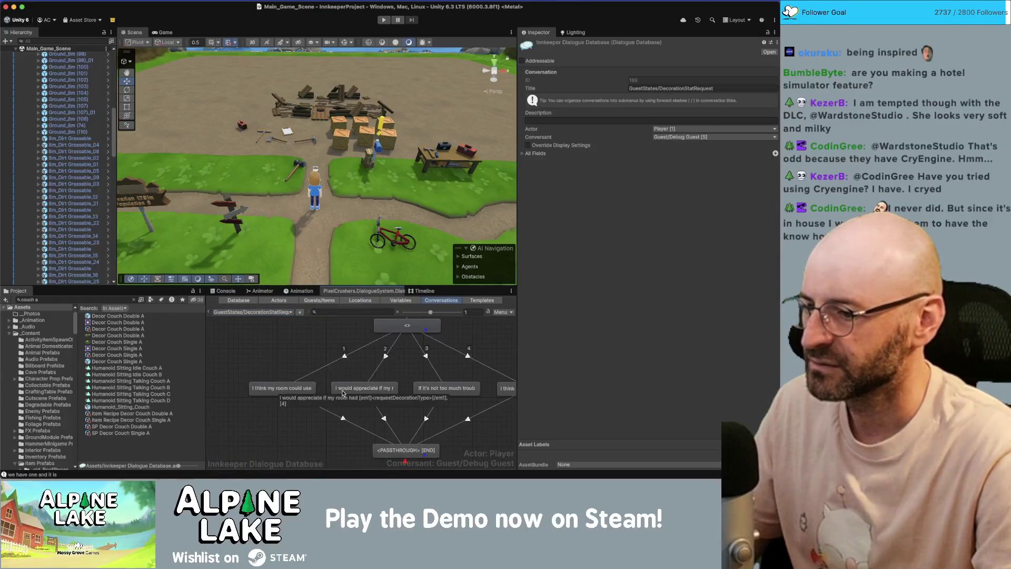
# Change requestDecorationType to requestDecorationStat in the 'I would appreciate' and 'If it's not too much trouble' lines.
pyautogui.click(343, 391)
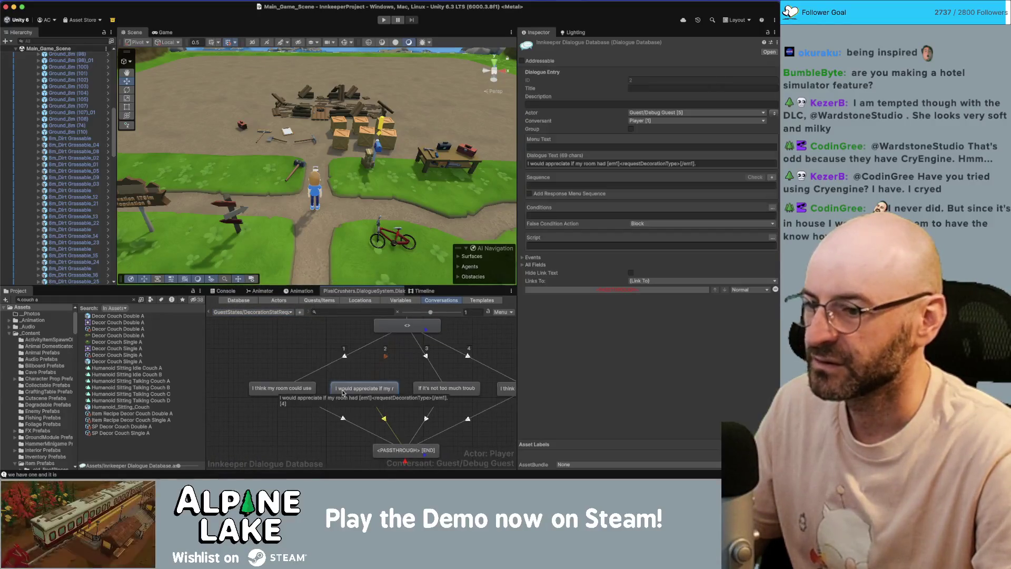
pyautogui.click(642, 164)
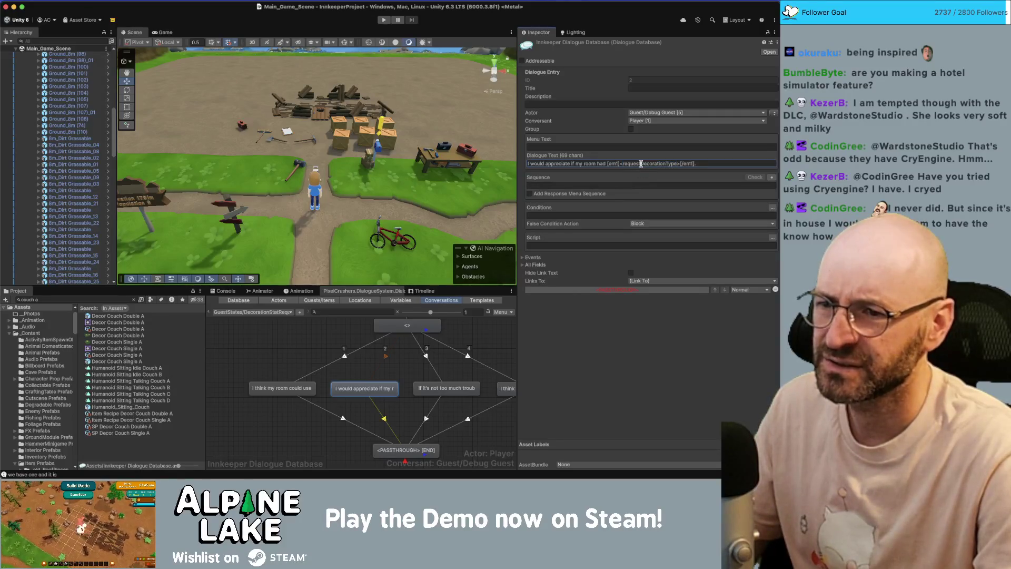
pyautogui.doubleClick(642, 163)
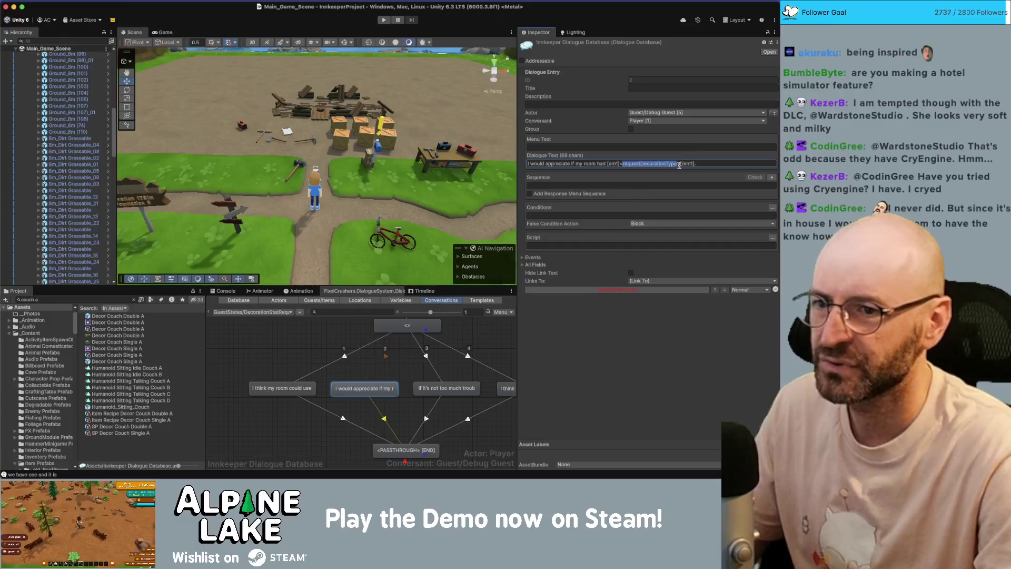
pyautogui.press('Right')
pyautogui.press('BackSpace')
pyautogui.press('BackSpace')
pyautogui.press('BackSpace')
pyautogui.write('Stat')
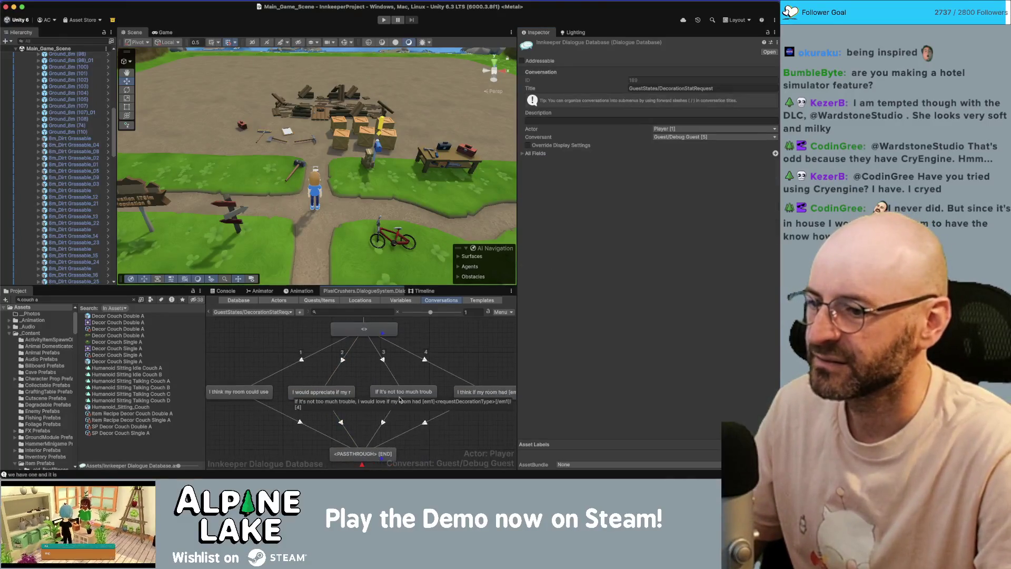
pyautogui.click(407, 392)
pyautogui.click(714, 163)
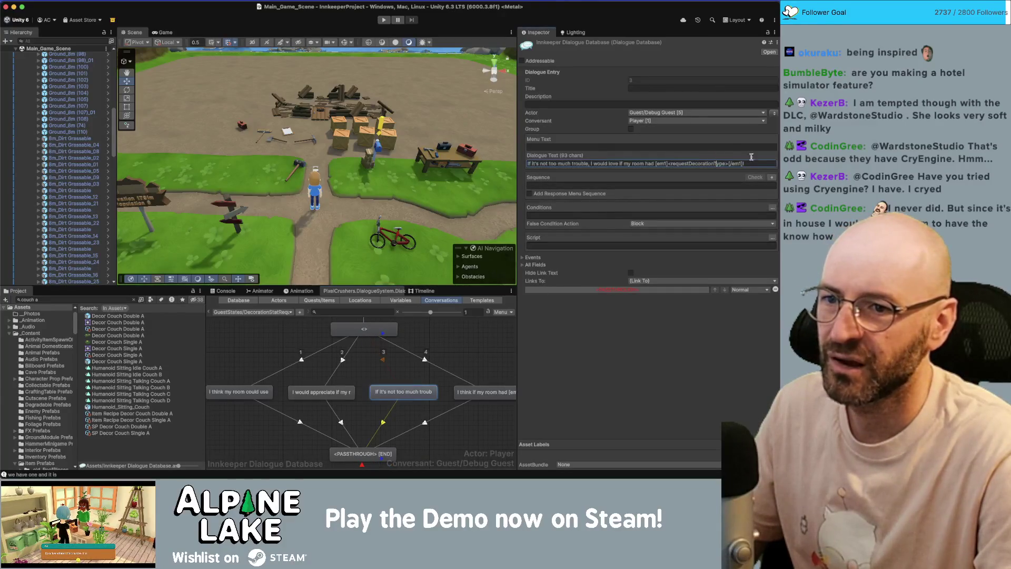
pyautogui.press('BackSpace')
pyautogui.press('BackSpace')
pyautogui.press('BackSpace')
pyautogui.write('Sta')
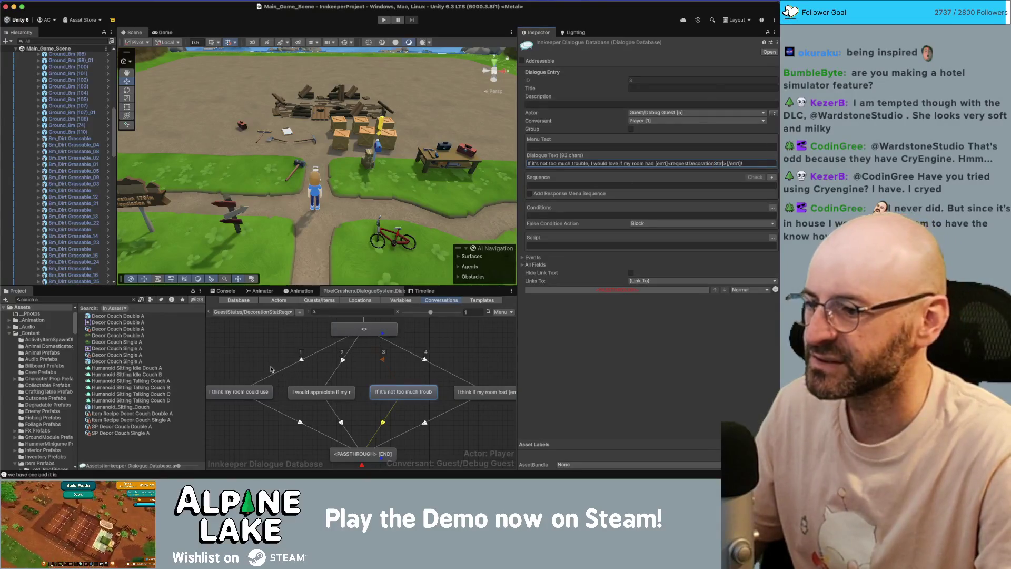
# Select the Type tag word in the 'I think my room could use' and 'I think if my room had' lines.
pyautogui.click(246, 395)
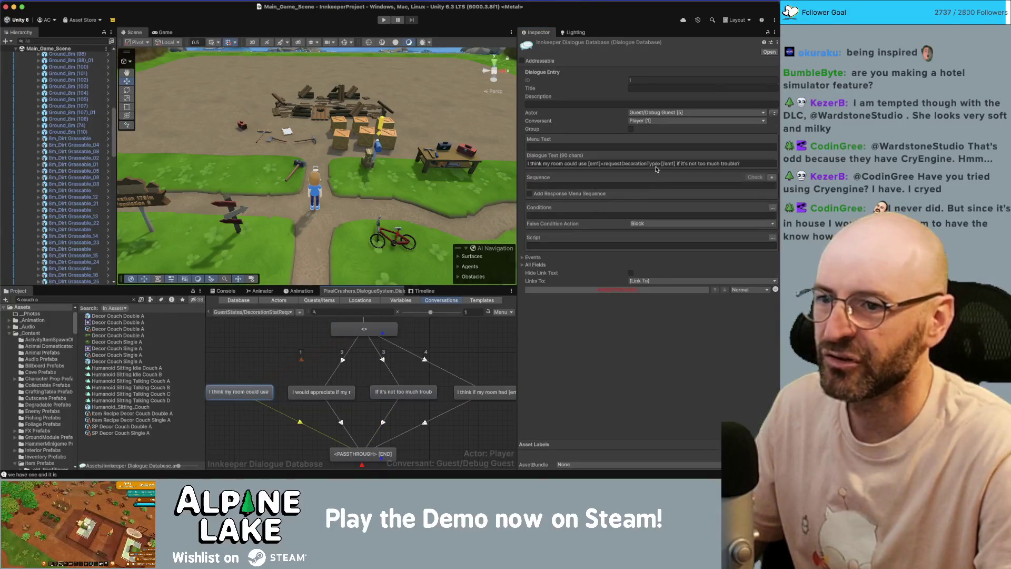
pyautogui.click(651, 163)
pyautogui.doubleClick(652, 163)
pyautogui.write('Stat')
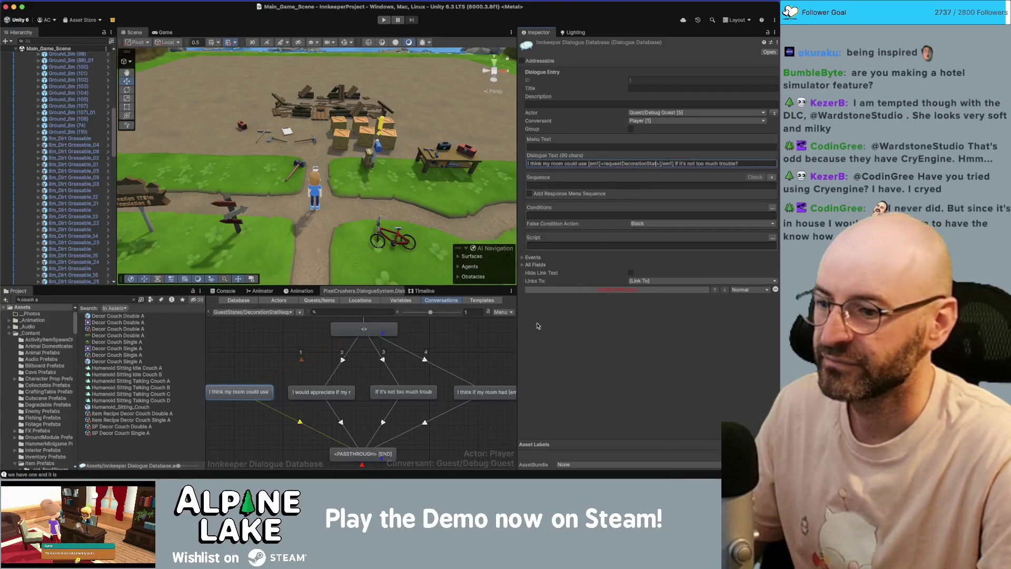
pyautogui.click(485, 396)
pyautogui.click(484, 395)
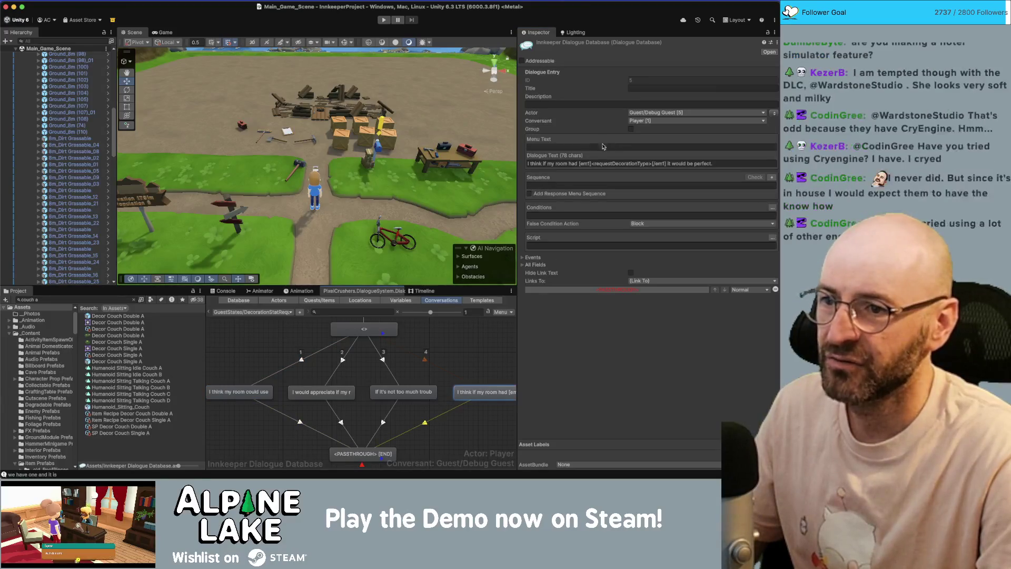
pyautogui.doubleClick(644, 163)
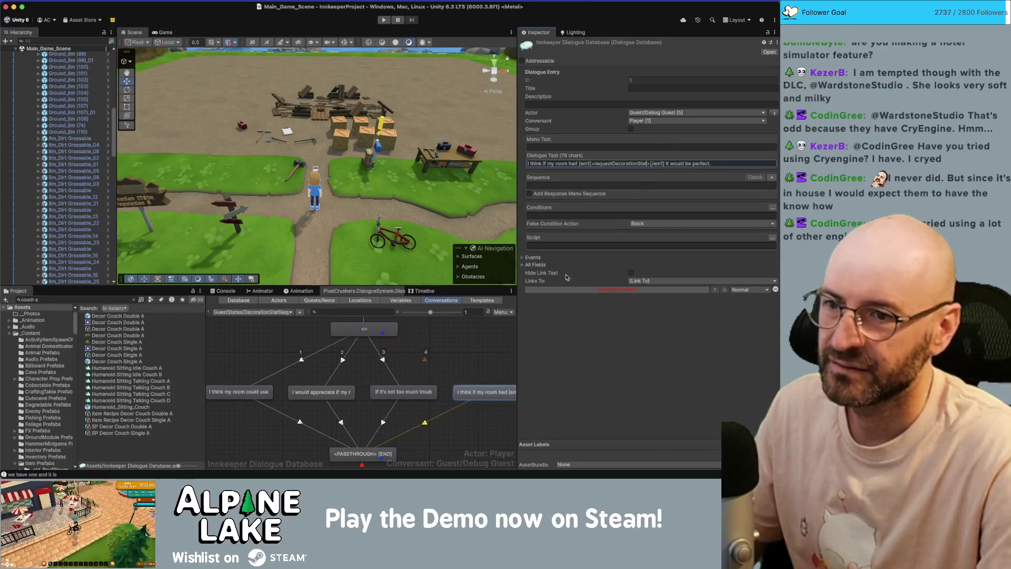
pyautogui.click(324, 335)
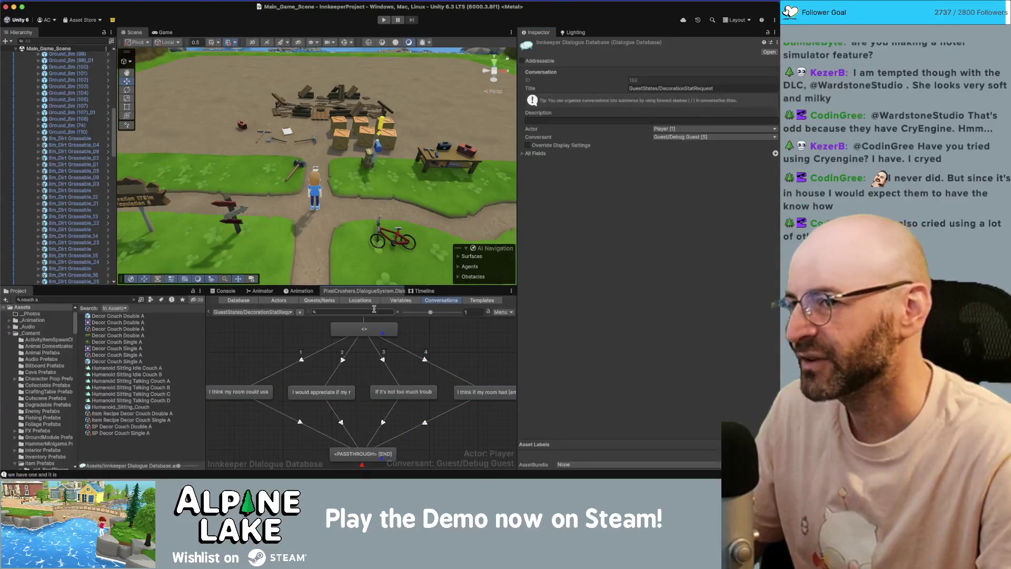
# Switch the Dialogue Editor to the GuestStates/DecorationTypeRequest conversation.
pyautogui.click(276, 313)
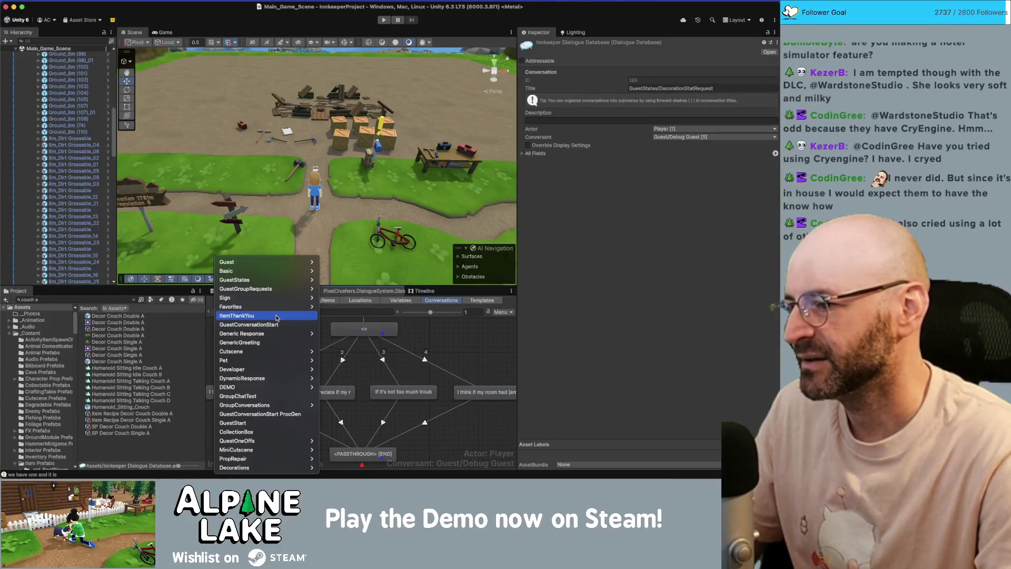
pyautogui.moveTo(278, 299)
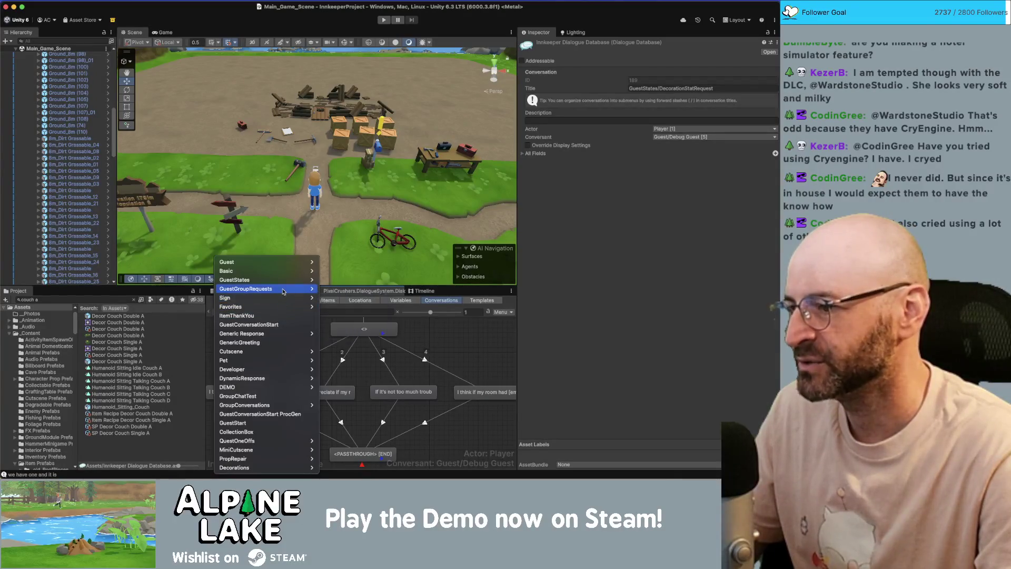
pyautogui.moveTo(283, 280)
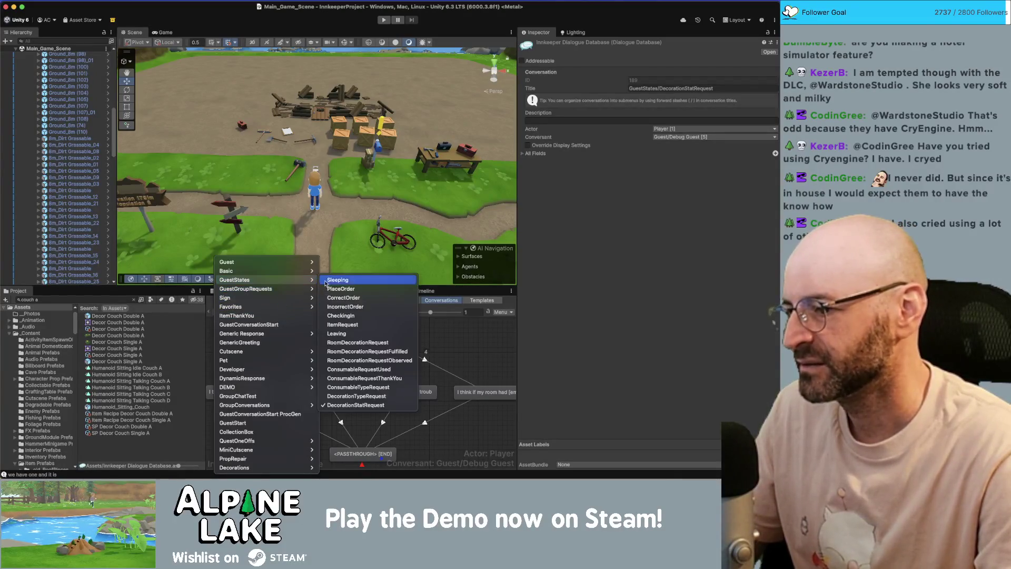
pyautogui.click(356, 396)
pyautogui.click(262, 385)
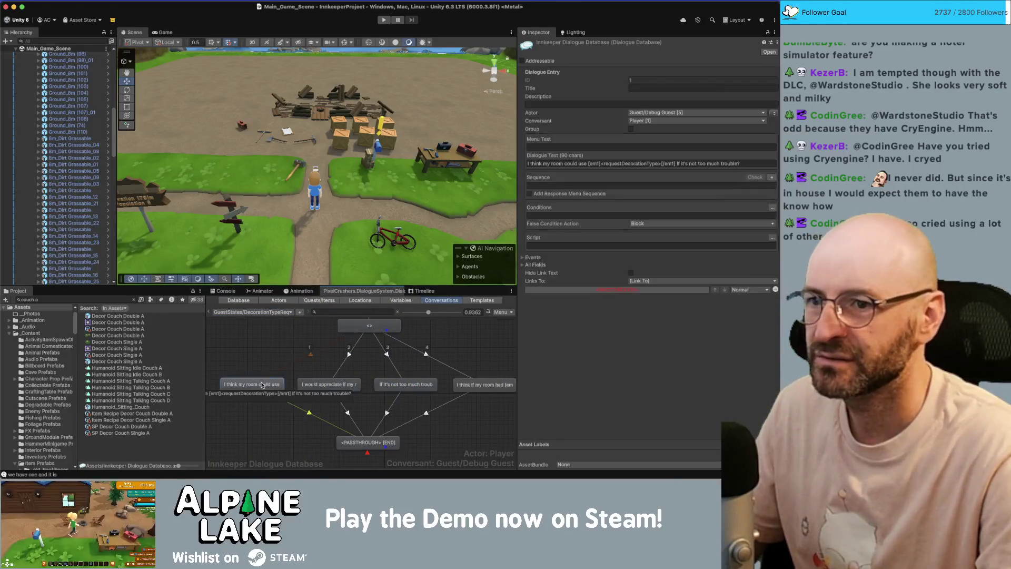
pyautogui.click(284, 336)
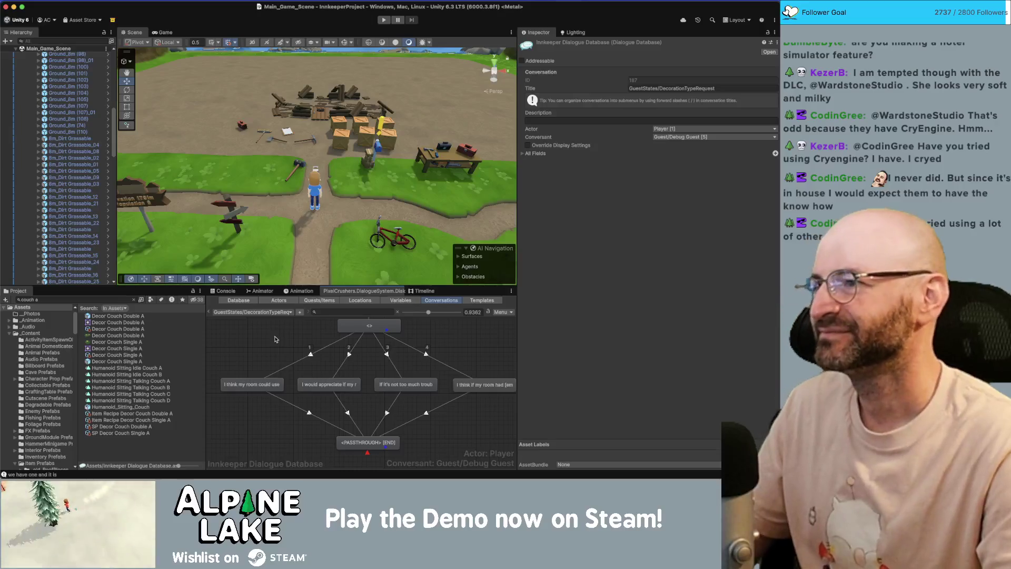
# Collapse the Main_Game_Scene hierarchy, including Scene Systems, to its top-level groups.
pyautogui.click(85, 158)
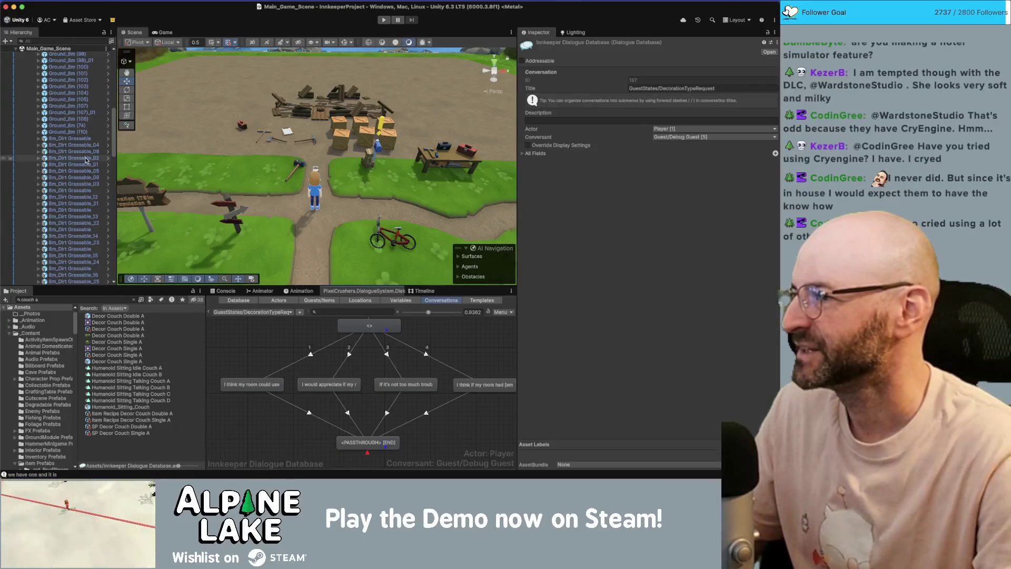
pyautogui.press('Left')
pyautogui.press('Left')
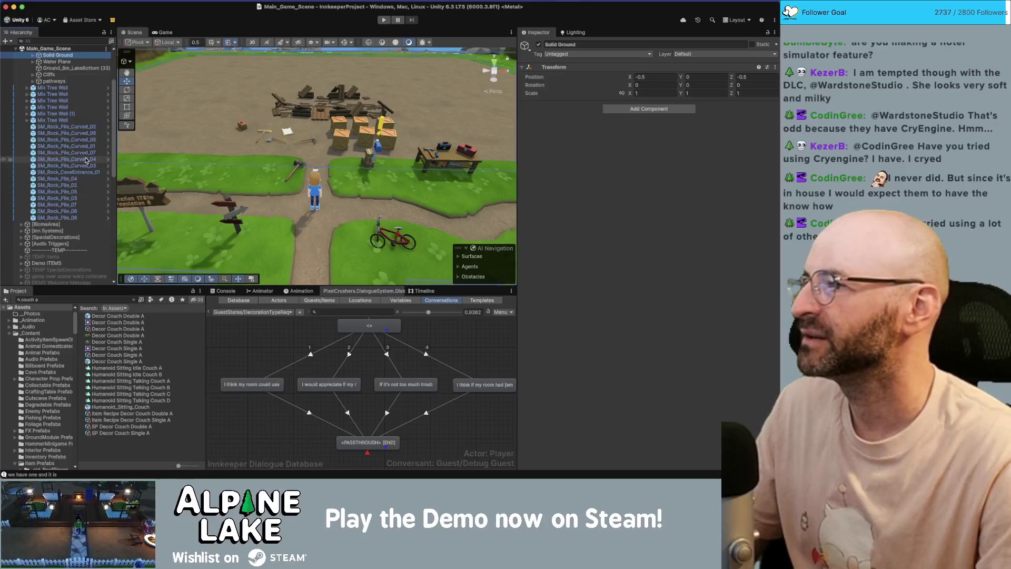
pyautogui.press('Left')
pyautogui.press('Left')
pyautogui.press('Left')
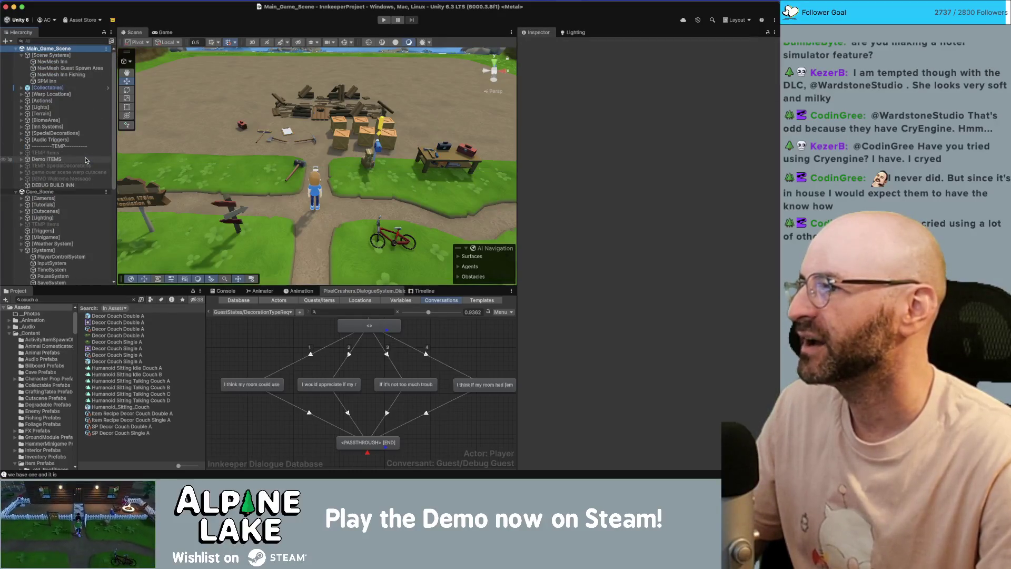
pyautogui.press('Down')
pyautogui.press('Left')
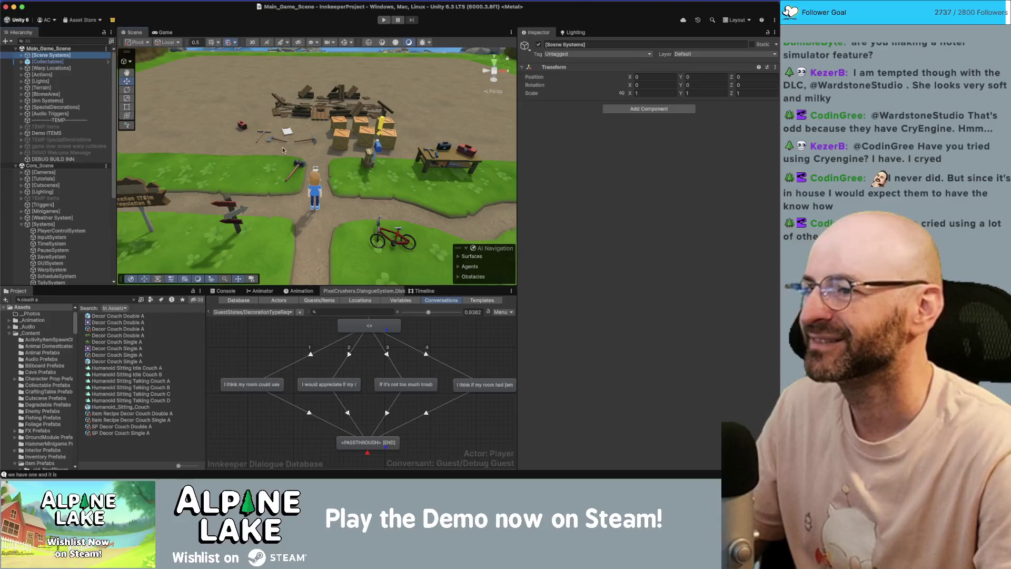
# Collapse Core_Scene's Systems group, adjust the Scene view toward the player, and start a new playtest.
pyautogui.moveTo(283, 150)
pyautogui.mouseDown()
pyautogui.moveTo(367, 85)
pyautogui.moveTo(272, 151)
pyautogui.mouseUp()
pyautogui.click(367, 85)
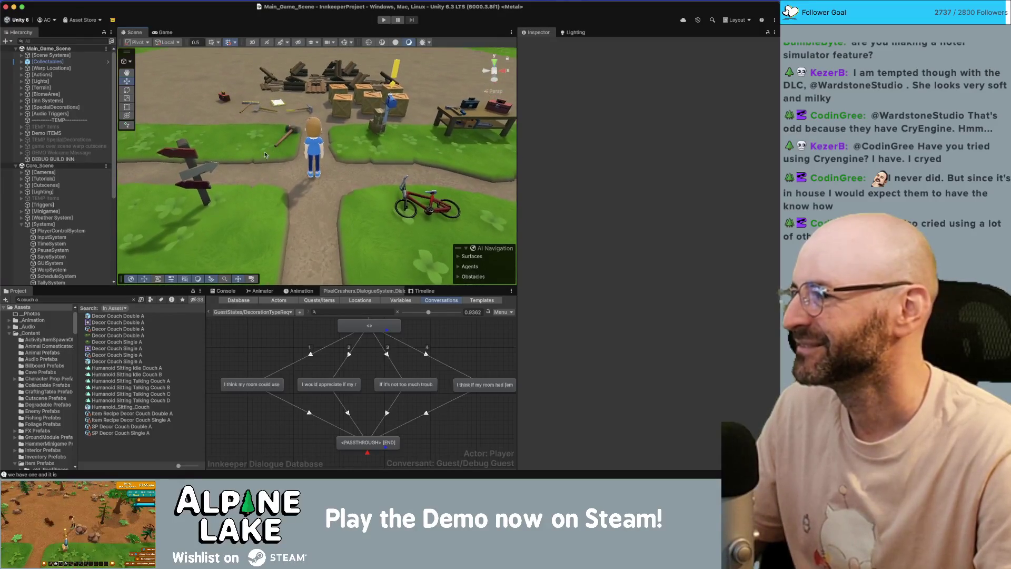
pyautogui.click(22, 225)
pyautogui.moveTo(258, 170); pyautogui.dragTo(251, 171)
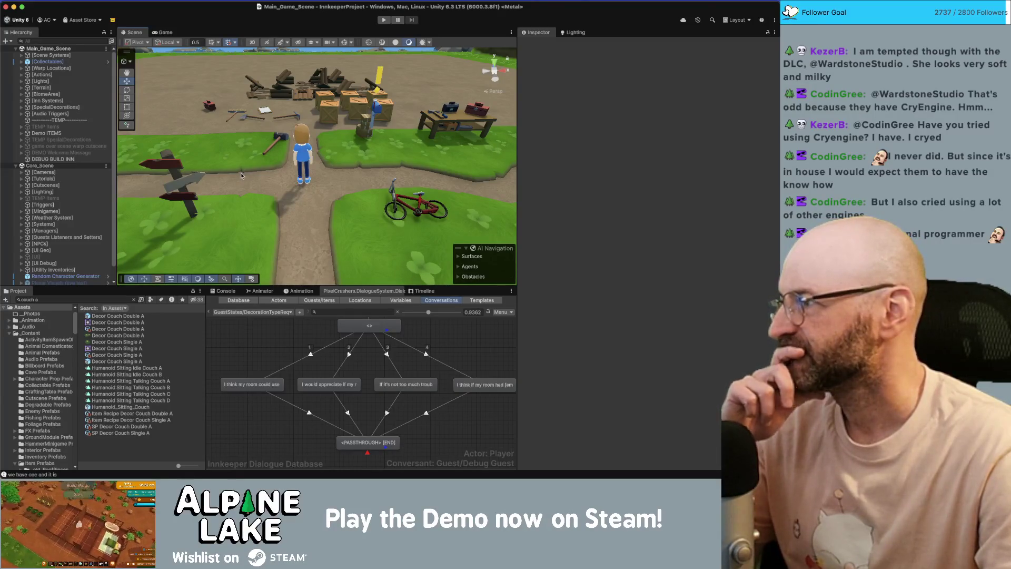
pyautogui.click(389, 21)
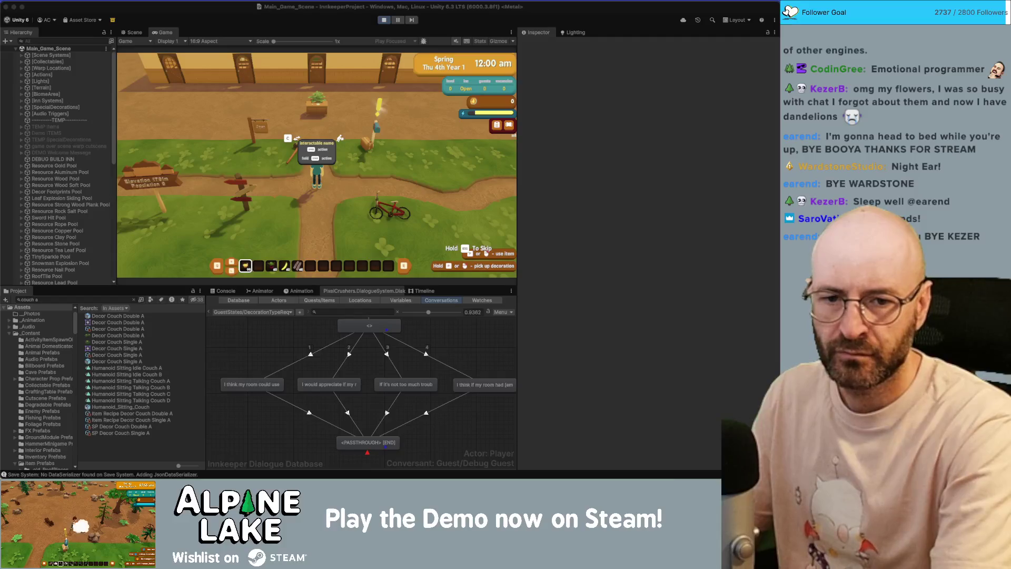
# Switch to the Chrome window showing the Innkeep Miro dialogue flowchart.
pyautogui.press('super+Tab')
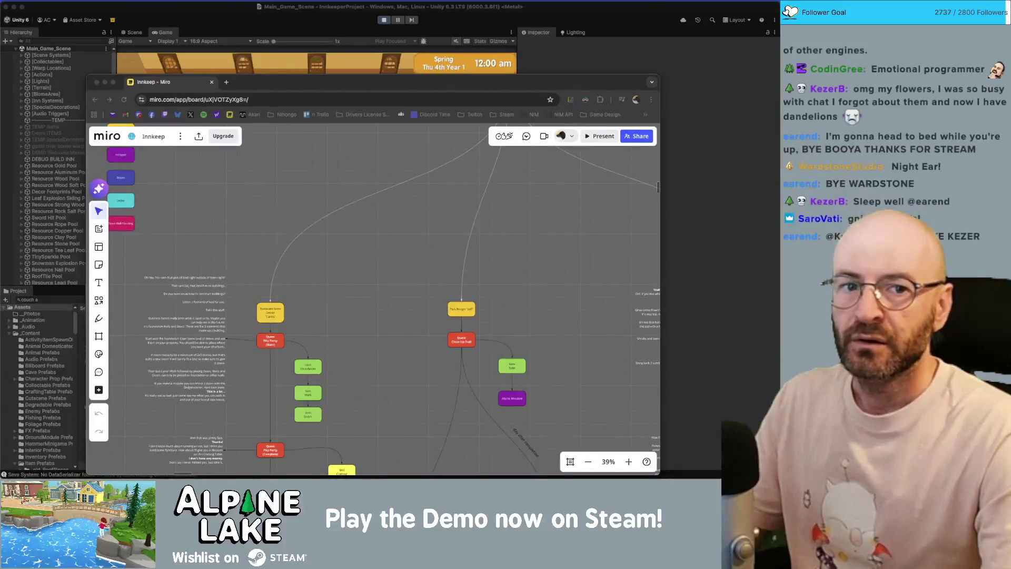
# Bring the Unity editor with the running playtest back in front of the Miro window.
pyautogui.click(362, 3)
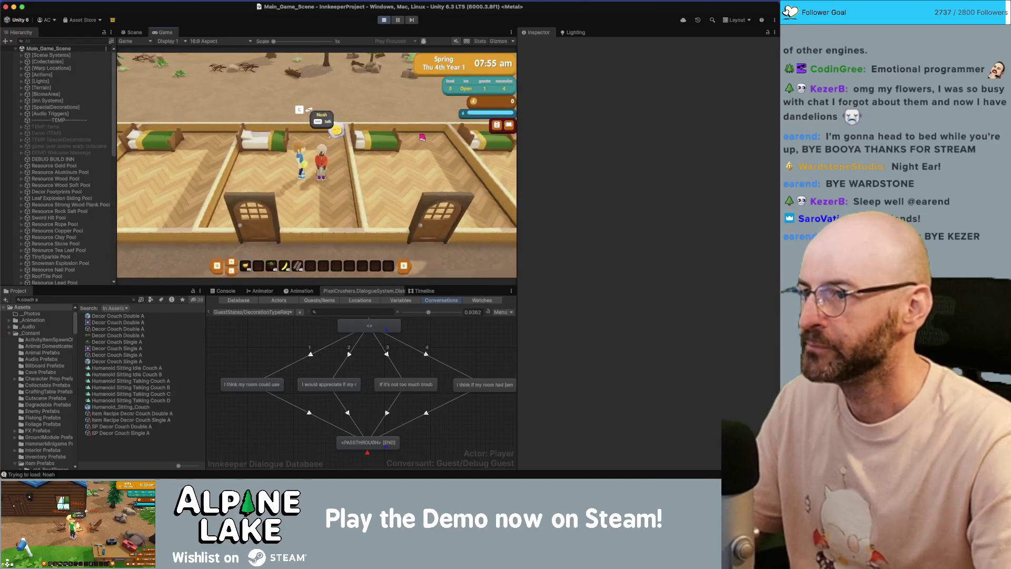
# Play through the guest's request for something comforting, then select Decor Couch Double A in the Project window.
pyautogui.click(227, 177)
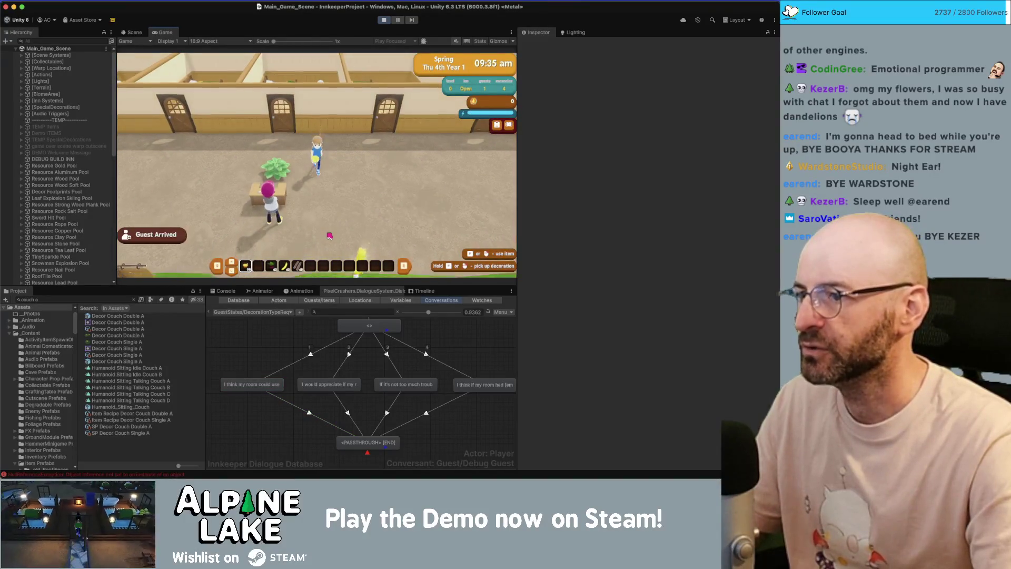
pyautogui.press('Return')
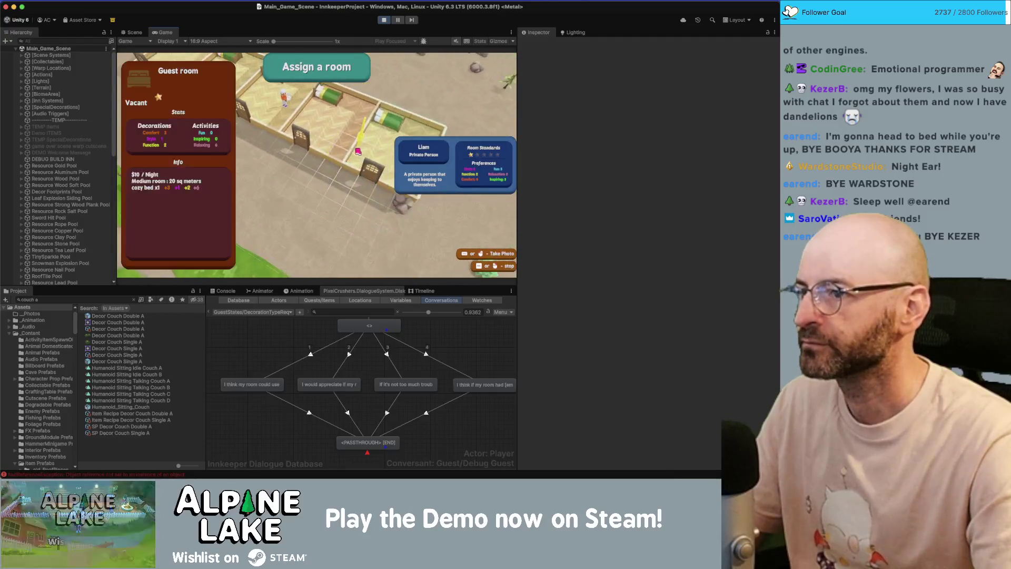
pyautogui.press('Return')
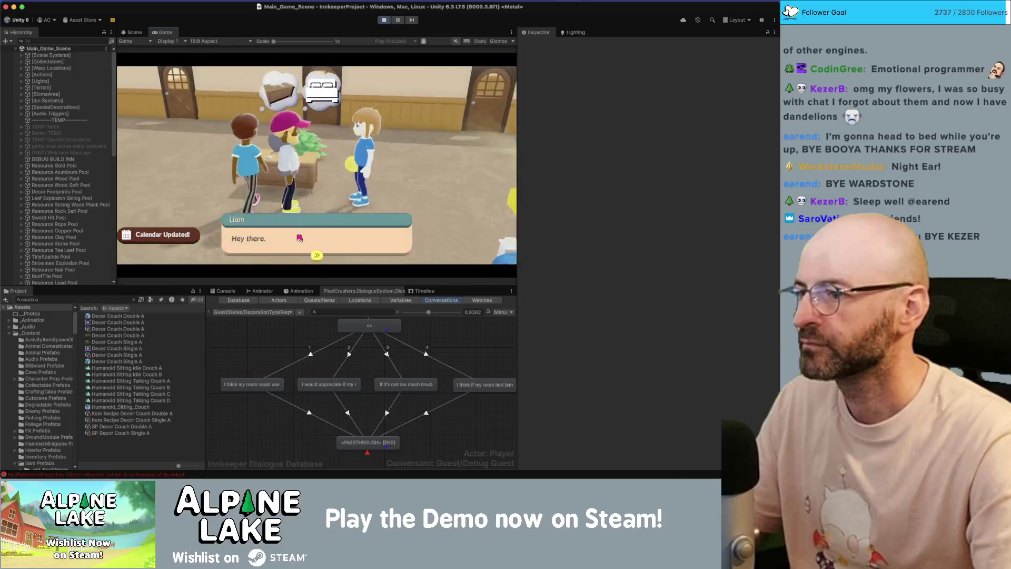
pyautogui.press('Return')
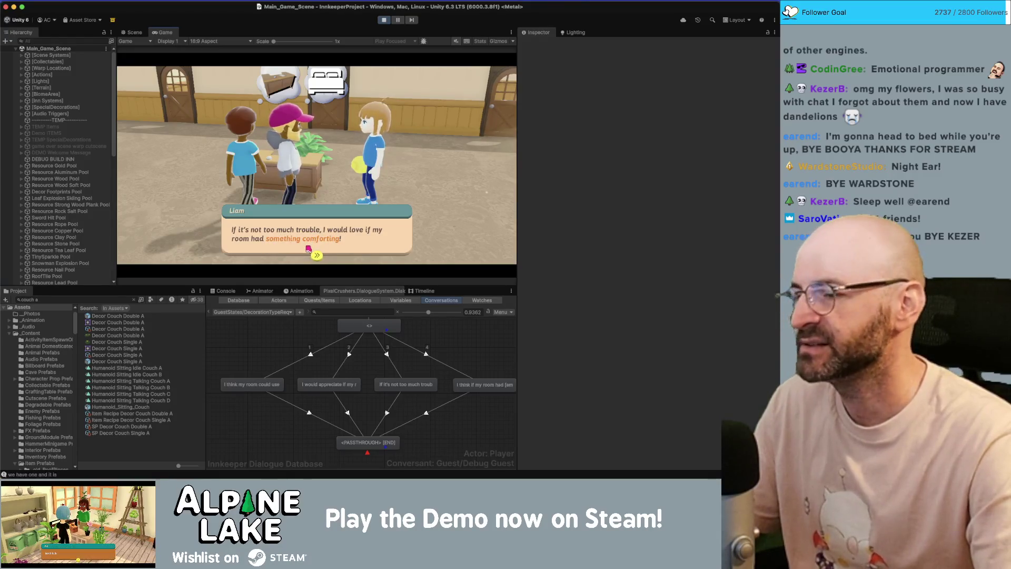
pyautogui.click(301, 243)
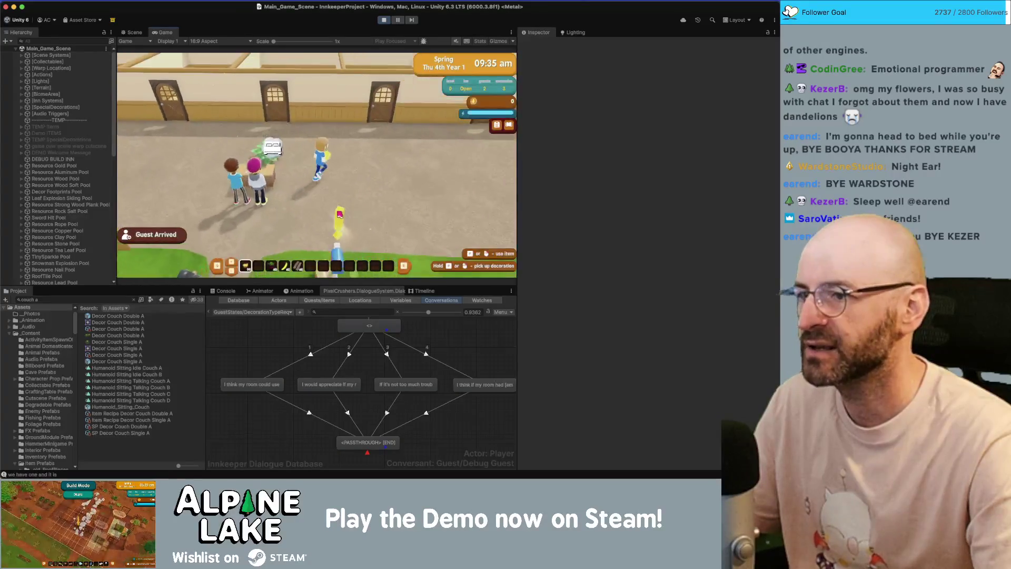
pyautogui.click(118, 329)
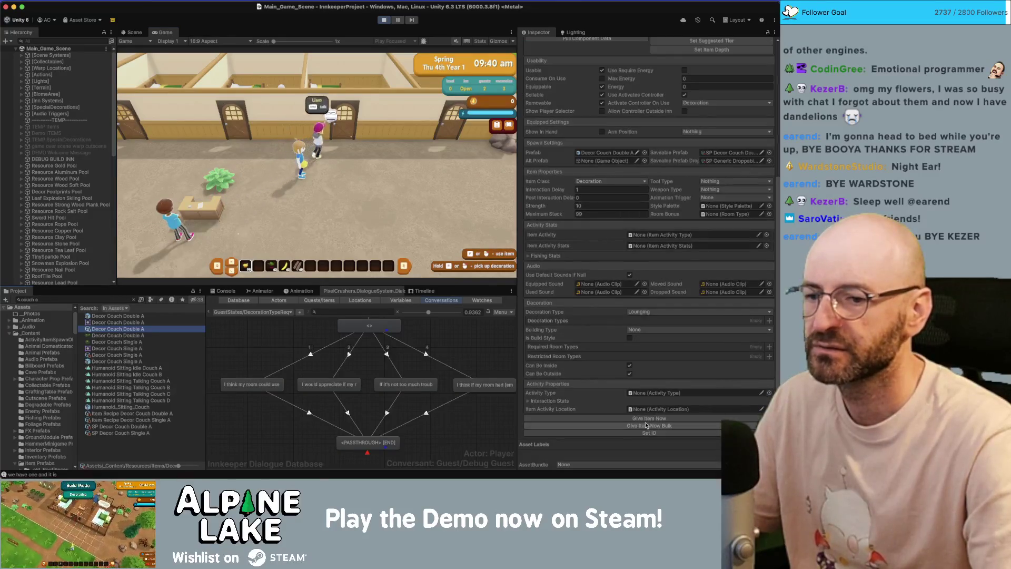
# Give the cozy sofa, place it in the guest's room, and tell the guest about it.
pyautogui.click(649, 419)
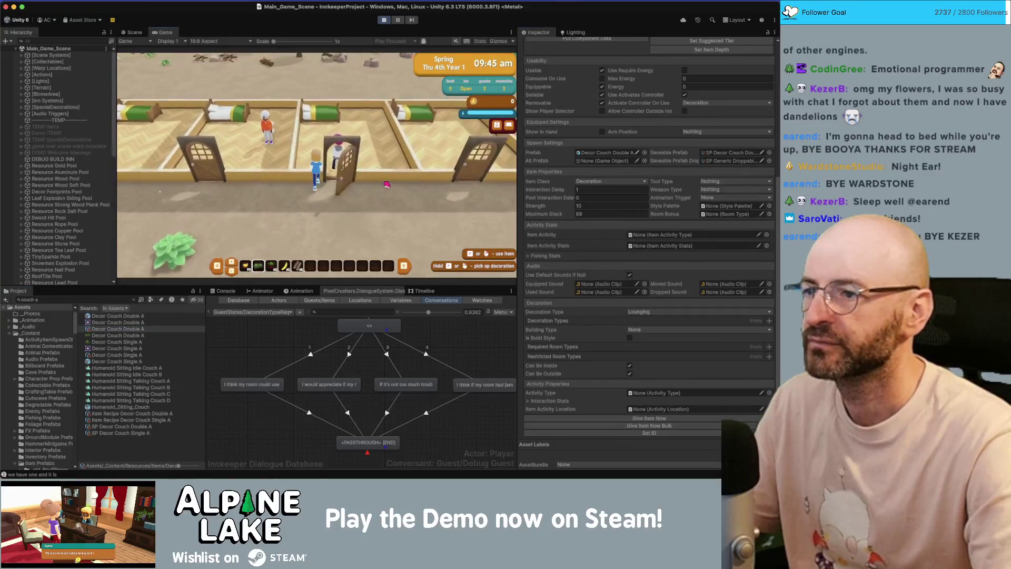
pyautogui.click(360, 153)
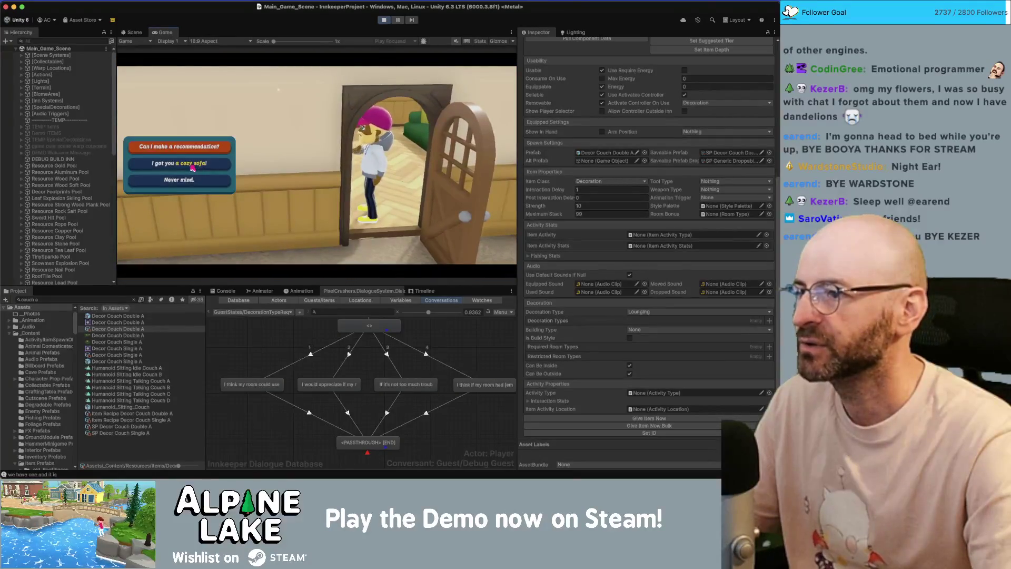
pyautogui.click(193, 167)
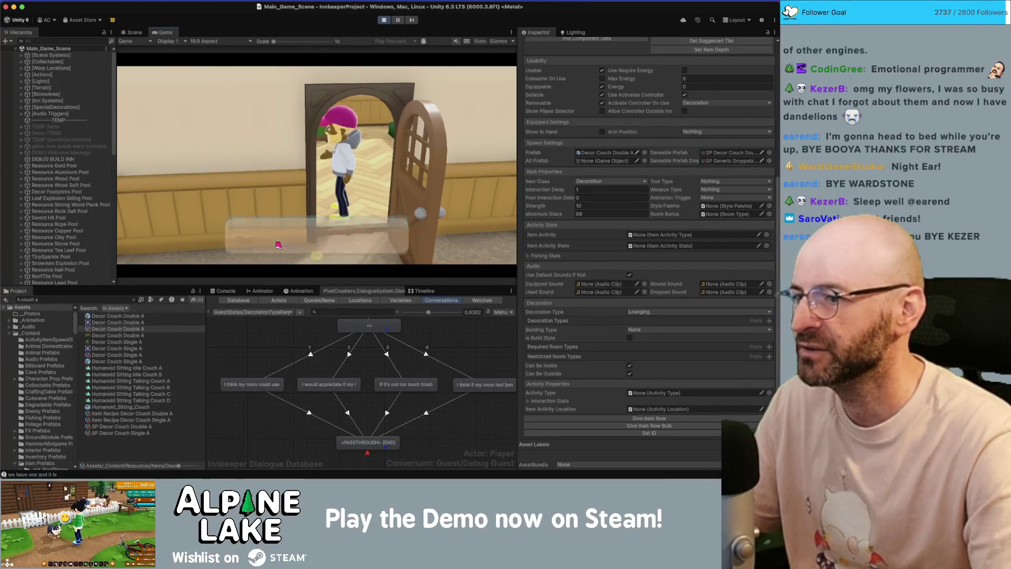
pyautogui.click(281, 251)
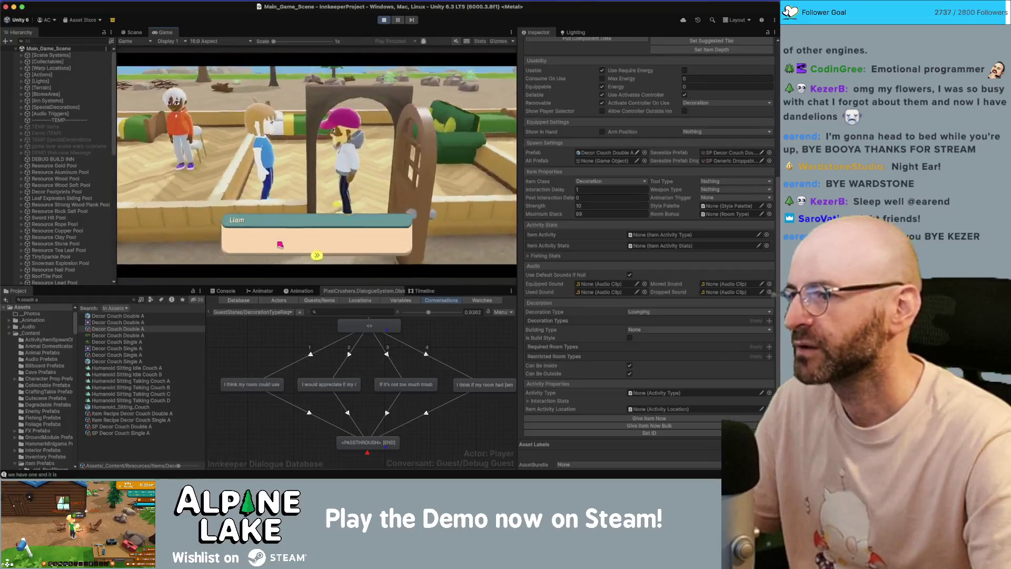
# Talk to the guest again, repeat 'I got you a cozy sofa!', and dismiss their thanks.
pyautogui.click(280, 244)
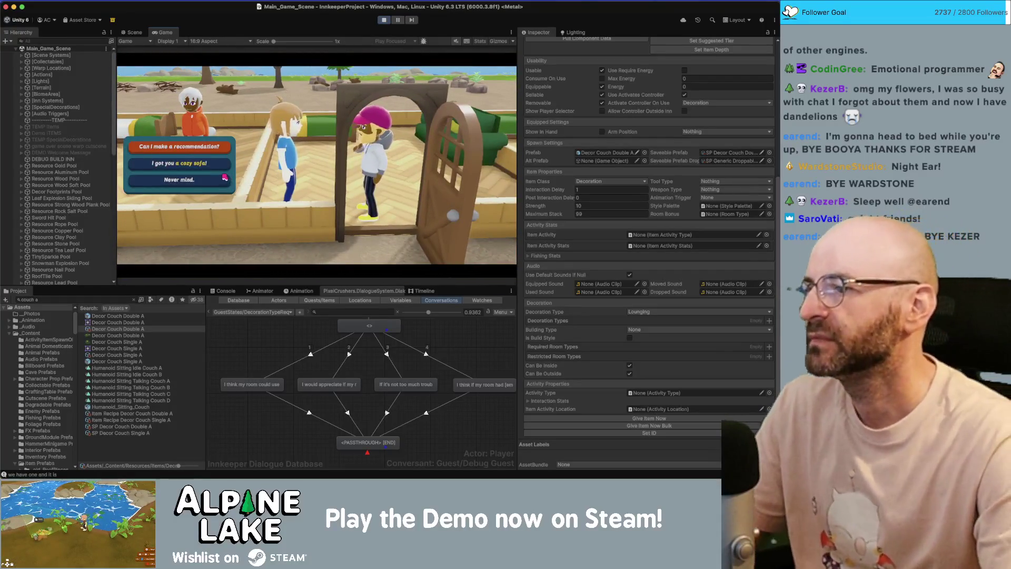
pyautogui.click(226, 159)
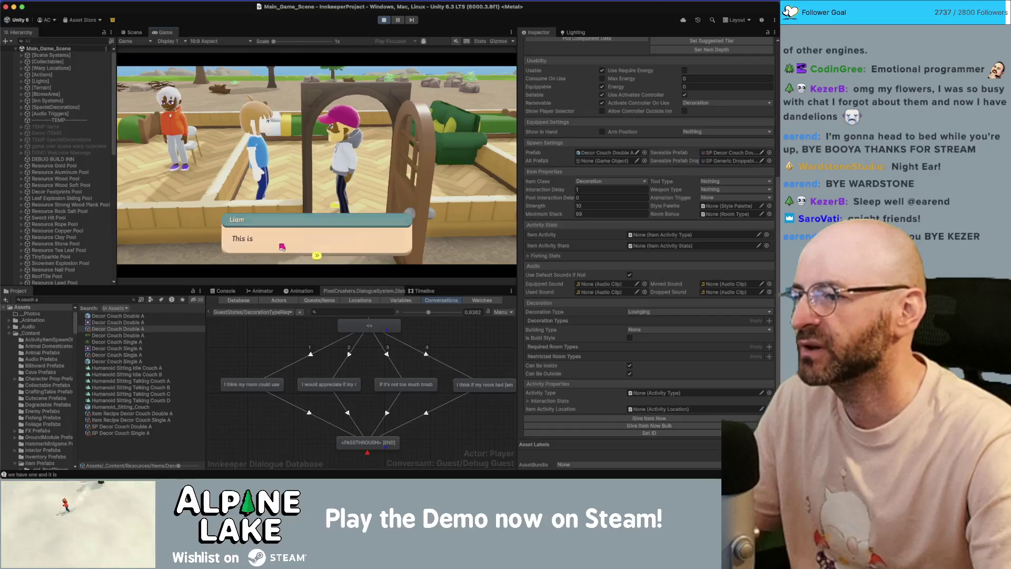
pyautogui.click(315, 246)
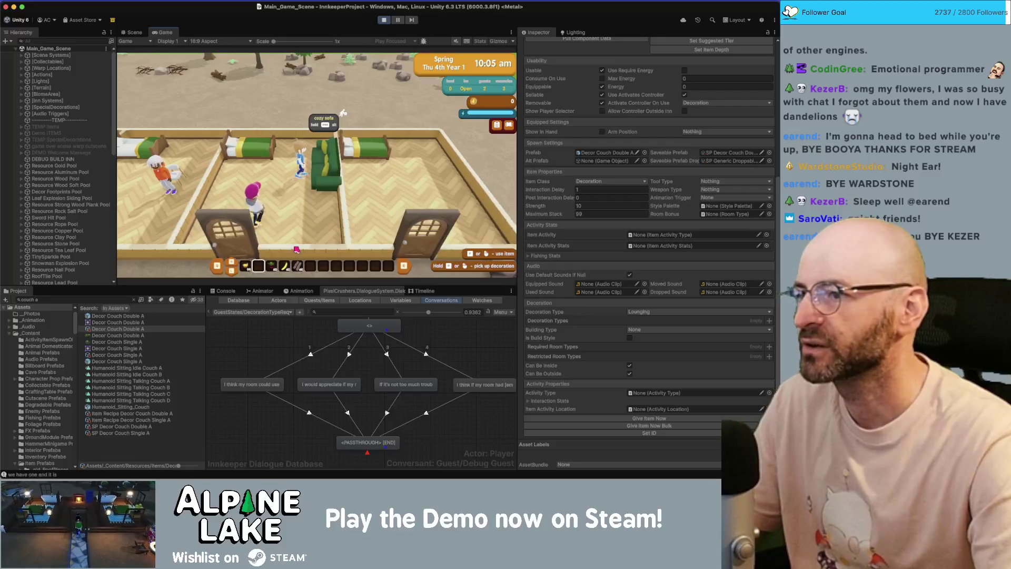
# Walk the innkeeper around the bedroom, out into the hallway, and back up to the doorway.
pyautogui.press('w')
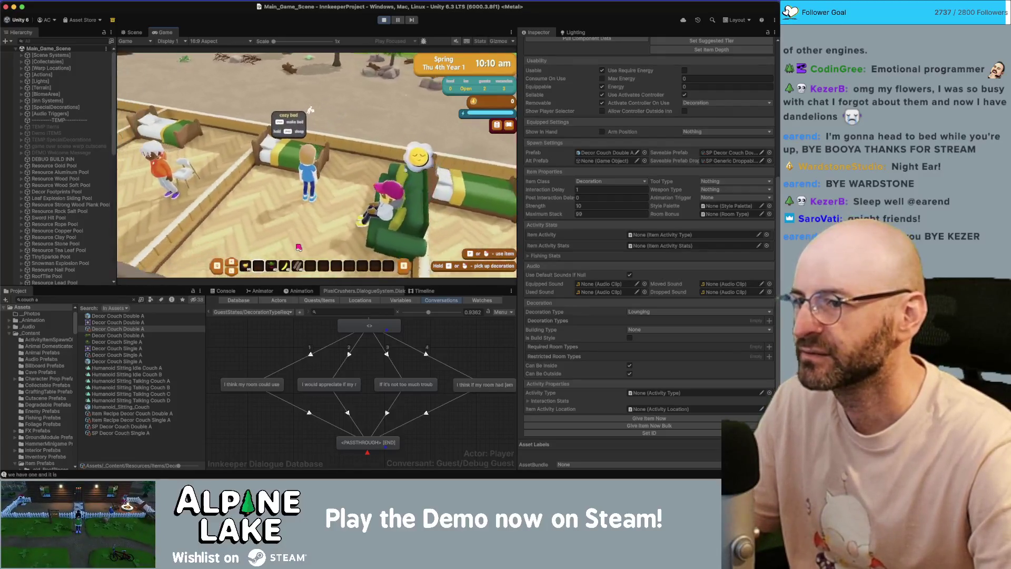
pyautogui.press('e')
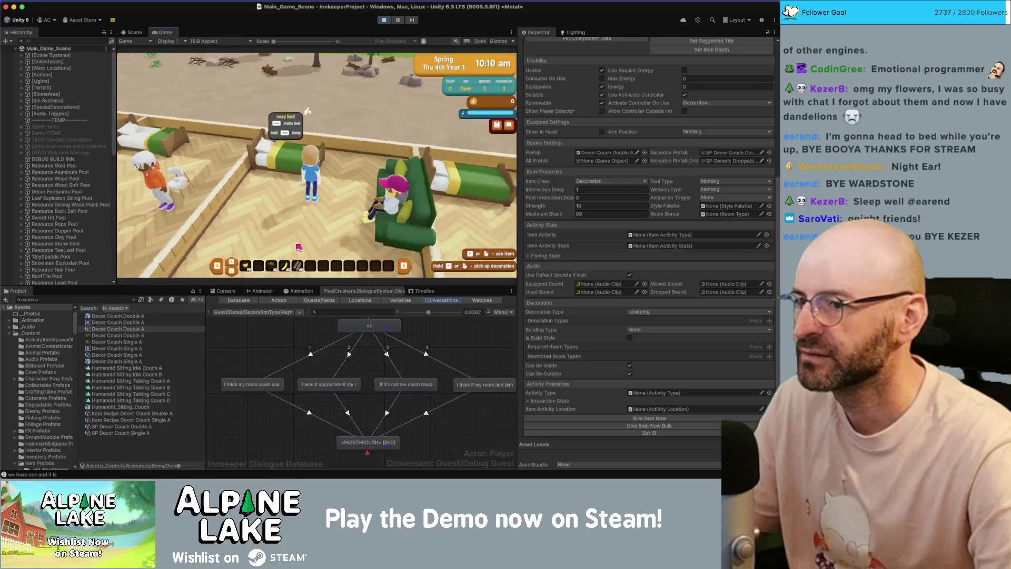
pyautogui.press('s')
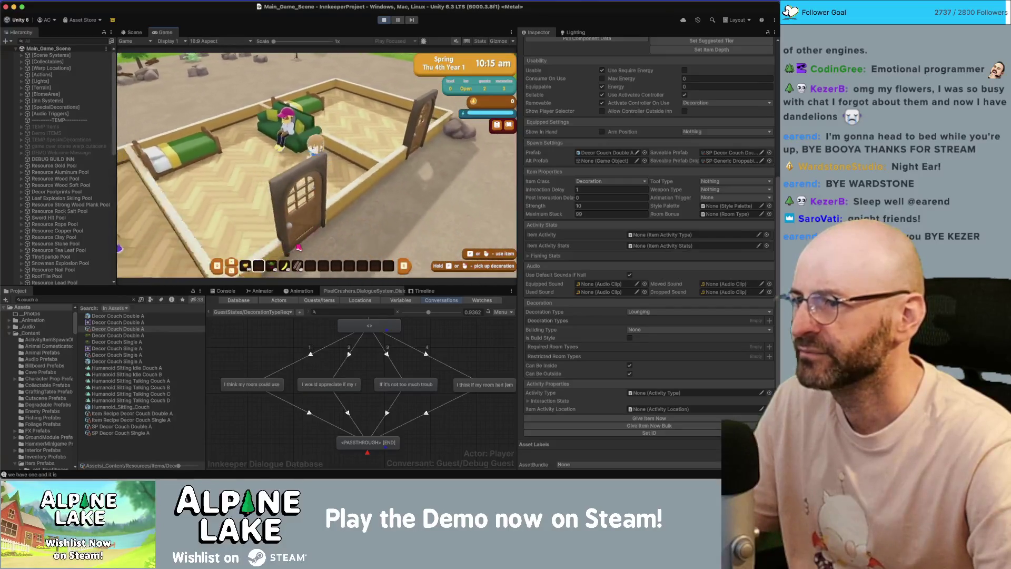
pyautogui.press('s')
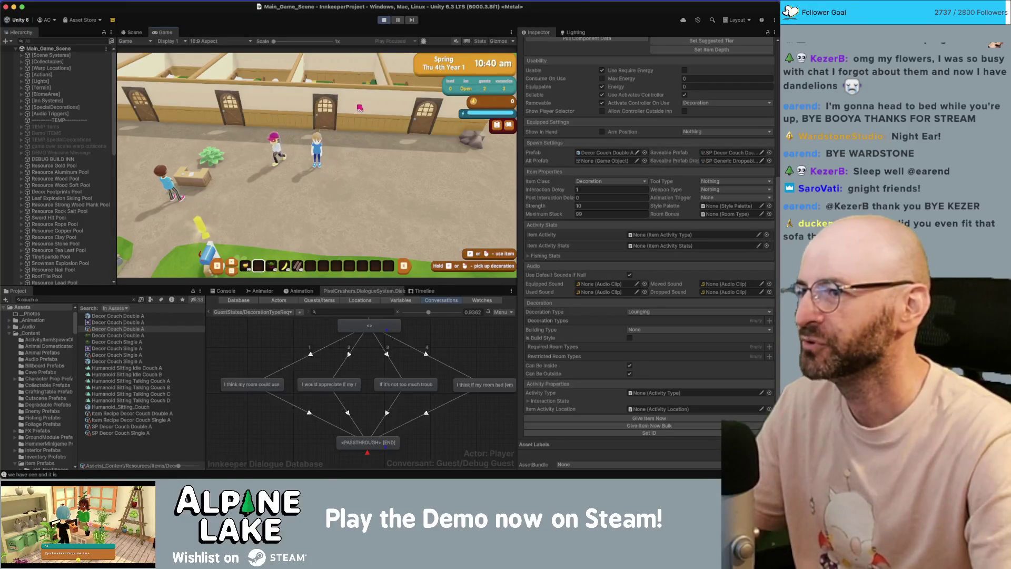
pyautogui.press('w')
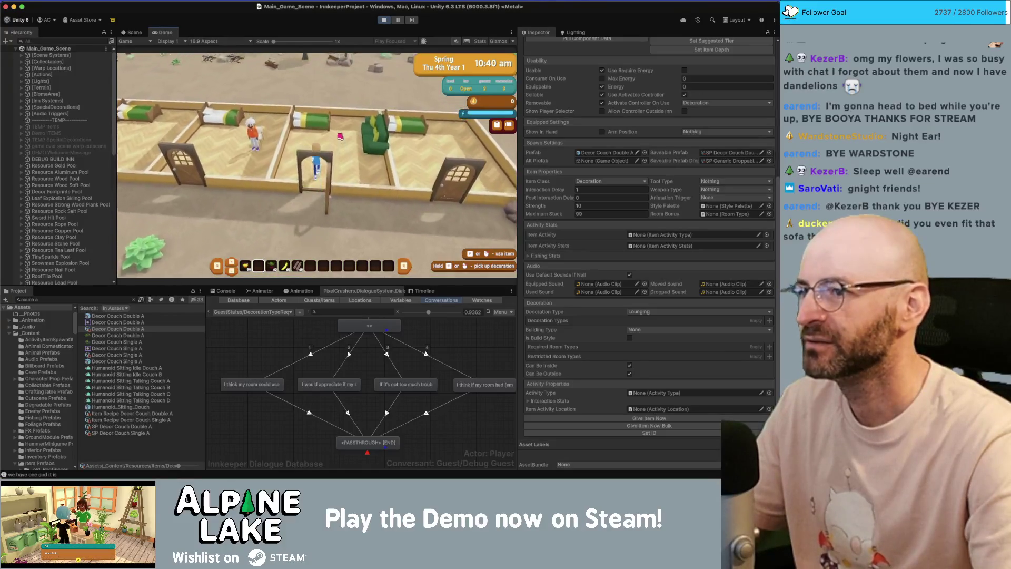
# In the Scene view, swing the inn door open to a Y rotation of -105.
pyautogui.click(132, 32)
pyautogui.moveTo(357, 95); pyautogui.dragTo(357, 113)
pyautogui.scroll(8, 357, 113)
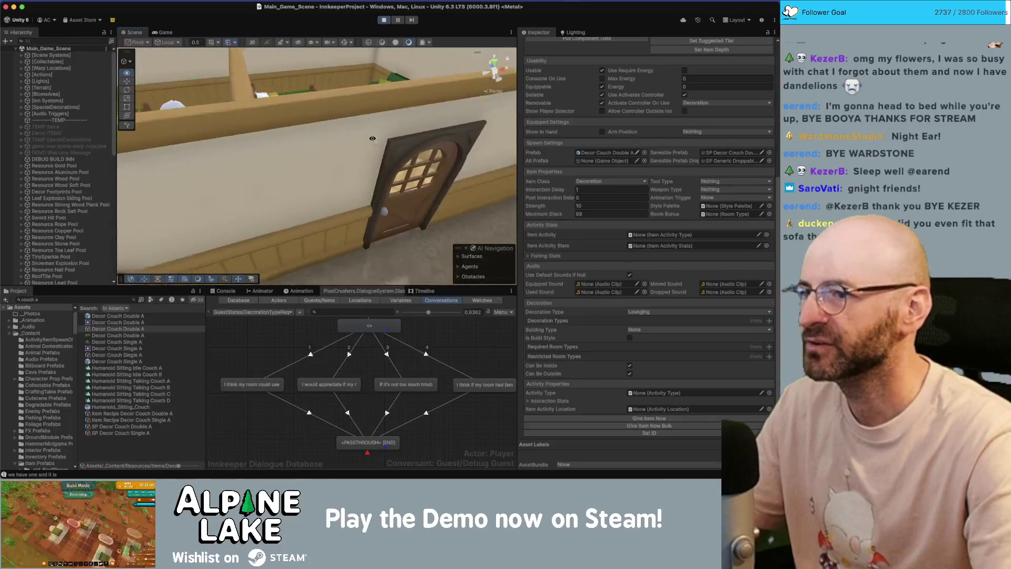
pyautogui.moveTo(347, 201); pyautogui.dragTo(333, 175)
pyautogui.click(332, 175)
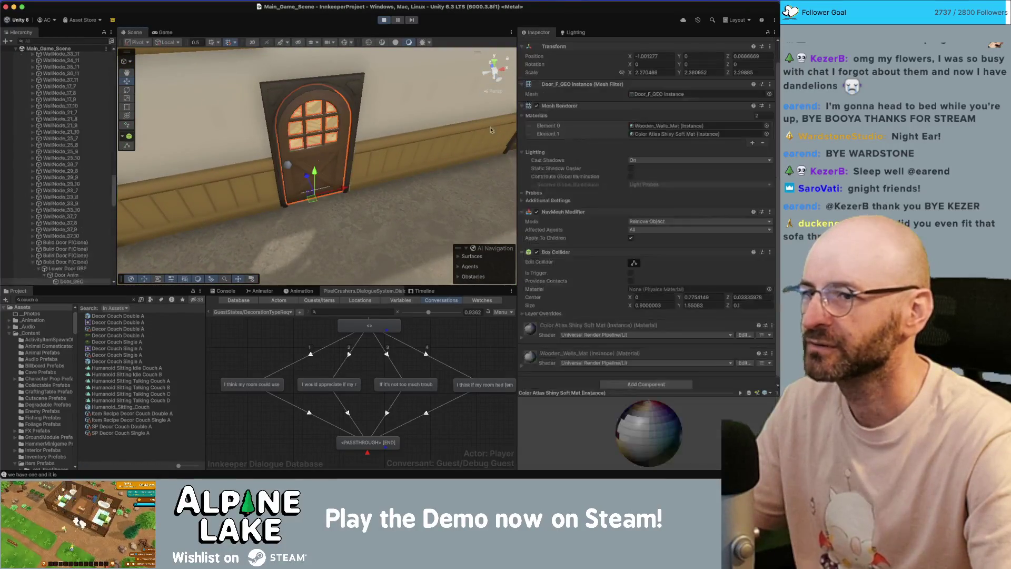
pyautogui.scroll(1, 548, 96)
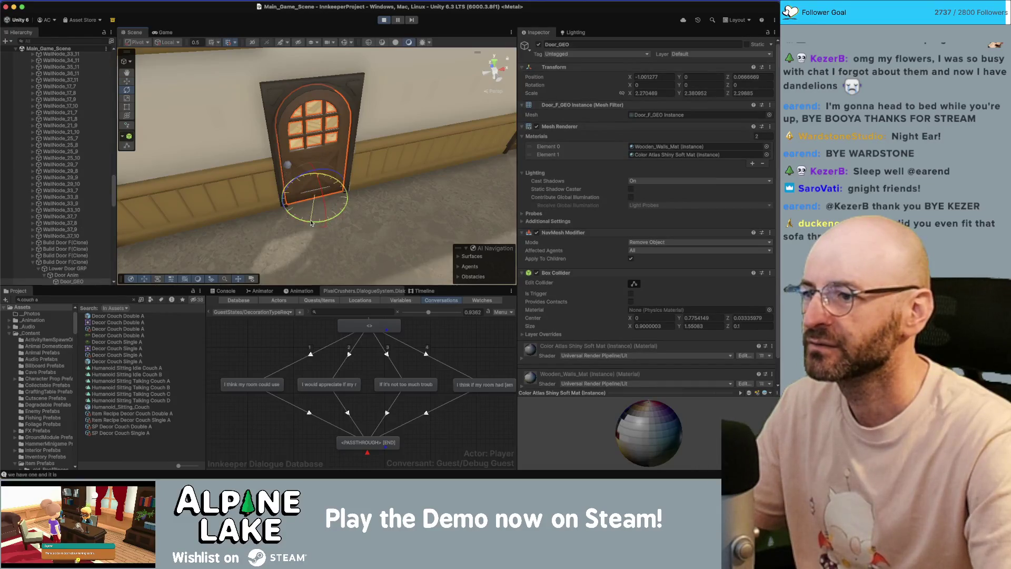
pyautogui.moveTo(311, 224); pyautogui.dragTo(316, 198)
# Move the green sofa toward the doorway and raise it off the floor.
pyautogui.press('w')
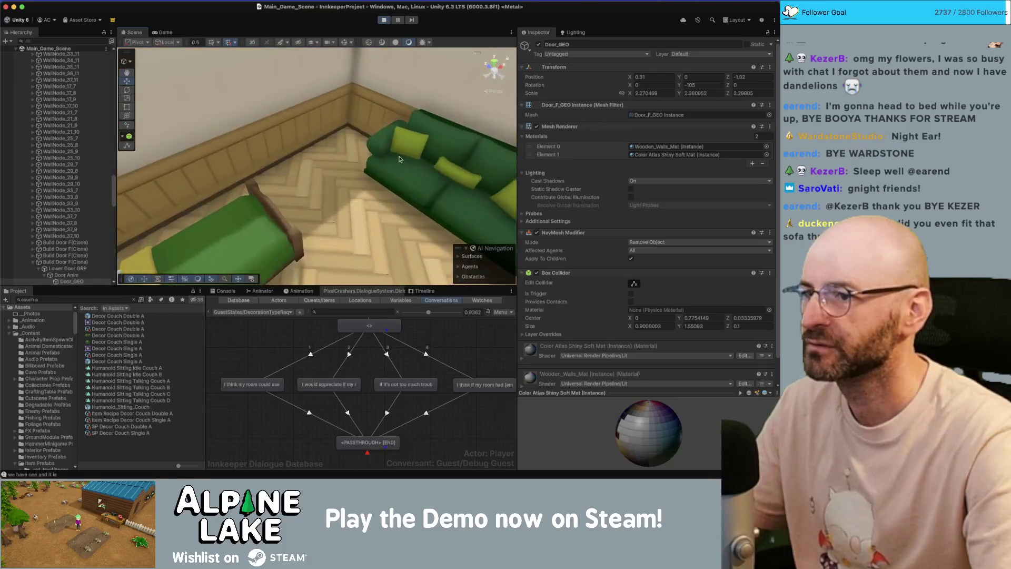
pyautogui.click(335, 169)
pyautogui.scroll(-5, 295, 152)
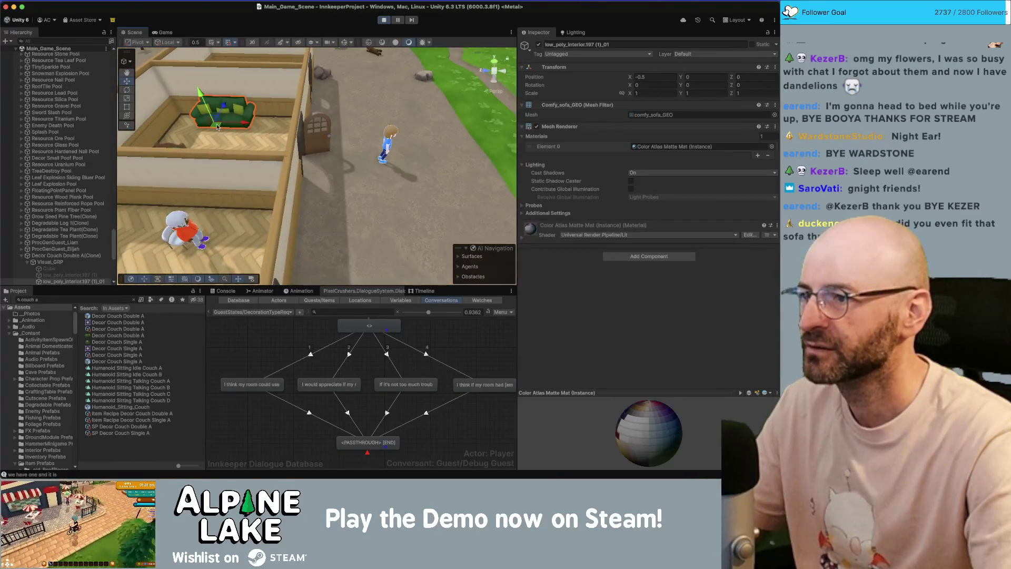
pyautogui.moveTo(218, 127)
pyautogui.mouseDown()
pyautogui.moveTo(242, 155)
pyautogui.moveTo(361, 163)
pyautogui.moveTo(330, 176)
pyautogui.moveTo(364, 179)
pyautogui.moveTo(272, 219)
pyautogui.moveTo(312, 230)
pyautogui.mouseUp()
pyautogui.press('f')
pyautogui.press('f')
pyautogui.press('e')
pyautogui.press('w')
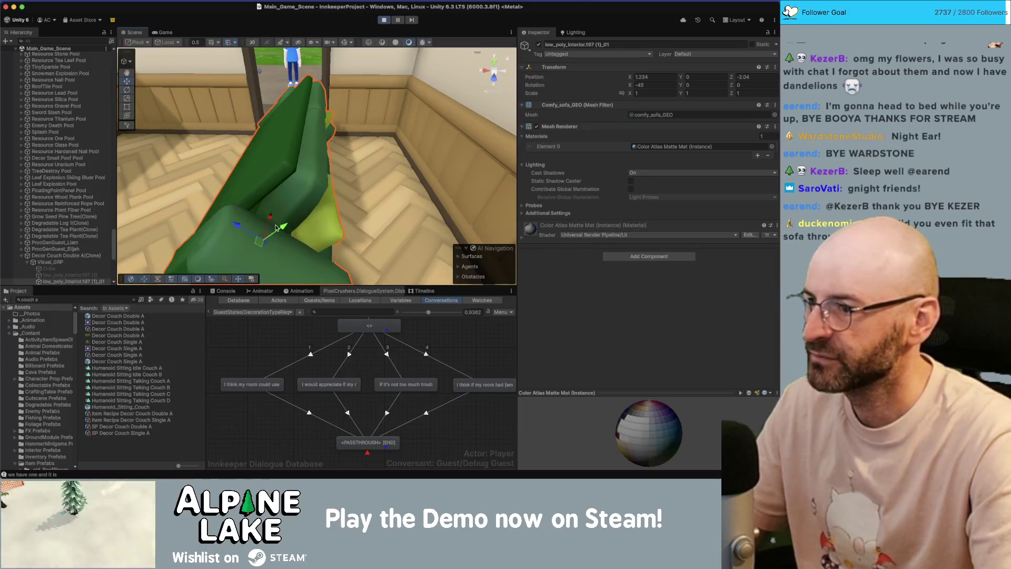
pyautogui.moveTo(262, 238)
pyautogui.mouseDown()
pyautogui.moveTo(248, 193)
pyautogui.moveTo(417, 148)
pyautogui.mouseUp()
pyautogui.press('f')
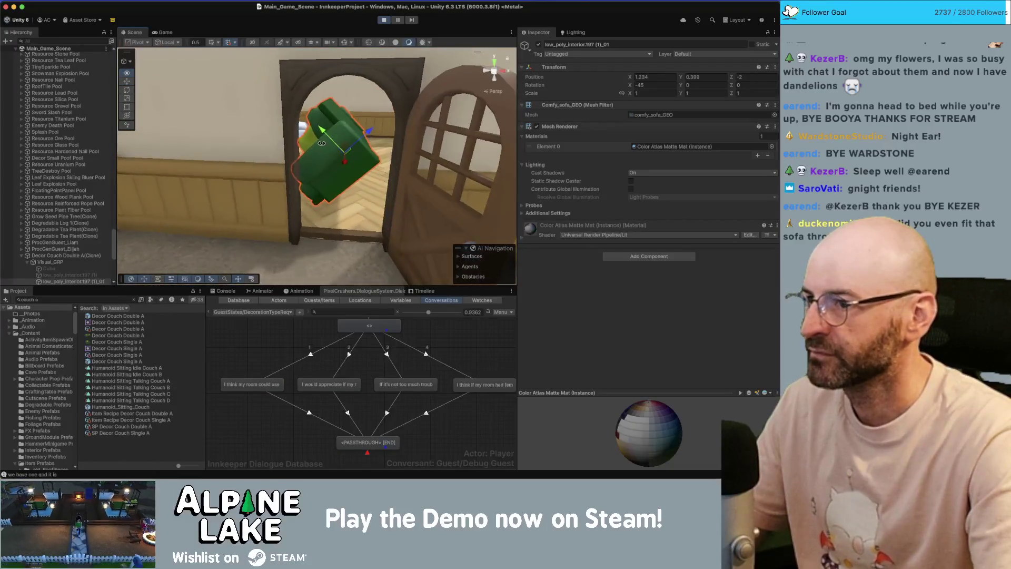
# Nudge and tilt the sofa into the doorway, ending at -57.649 rotation and X 3.927.
pyautogui.moveTo(345, 148)
pyautogui.mouseDown()
pyautogui.moveTo(345, 165)
pyautogui.moveTo(360, 142)
pyautogui.moveTo(347, 115)
pyautogui.mouseUp()
pyautogui.press('e')
pyautogui.press('w')
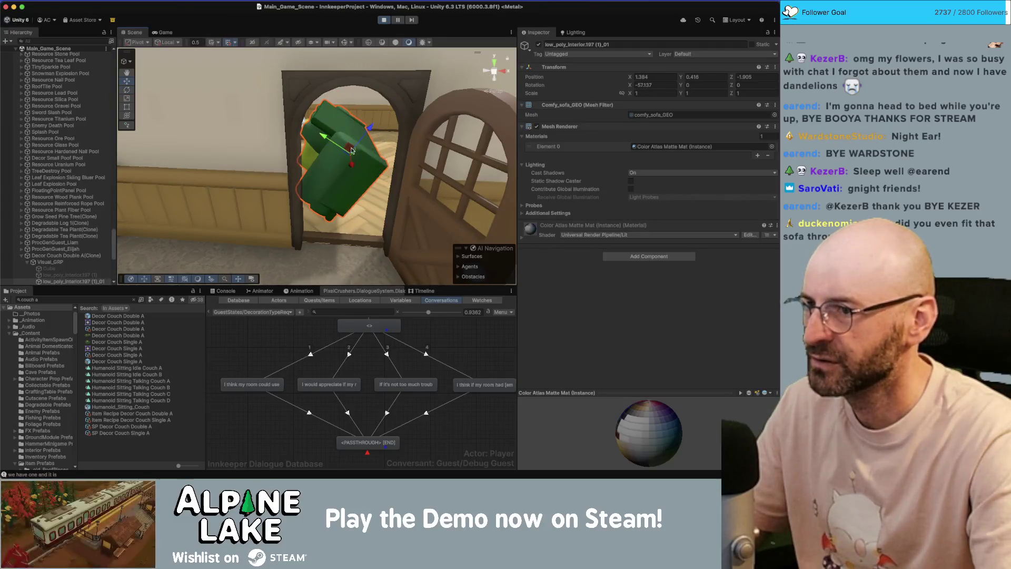
pyautogui.moveTo(351, 151)
pyautogui.mouseDown()
pyautogui.moveTo(367, 182)
pyautogui.moveTo(337, 151)
pyautogui.mouseUp()
pyautogui.press('e')
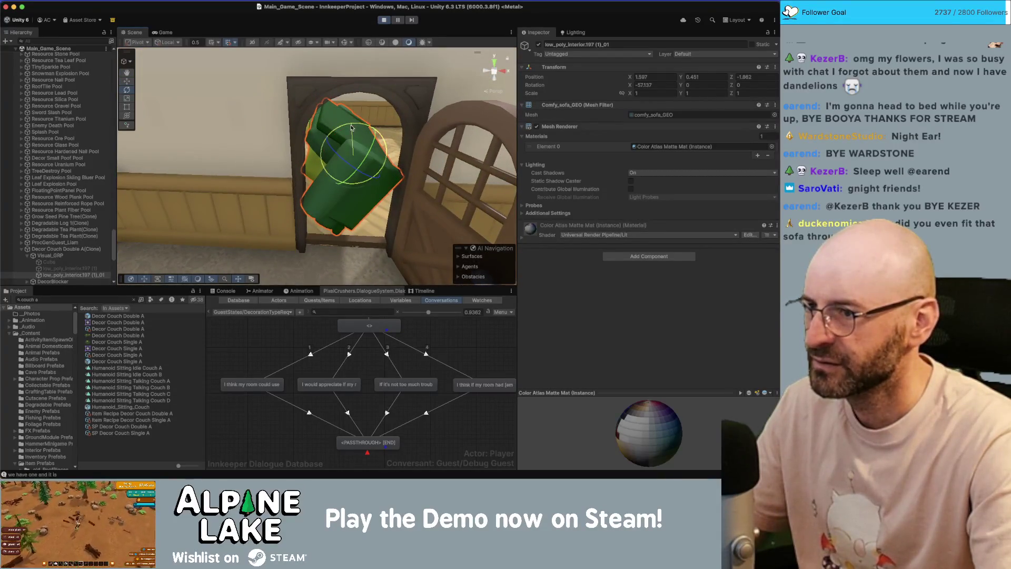
pyautogui.press('w')
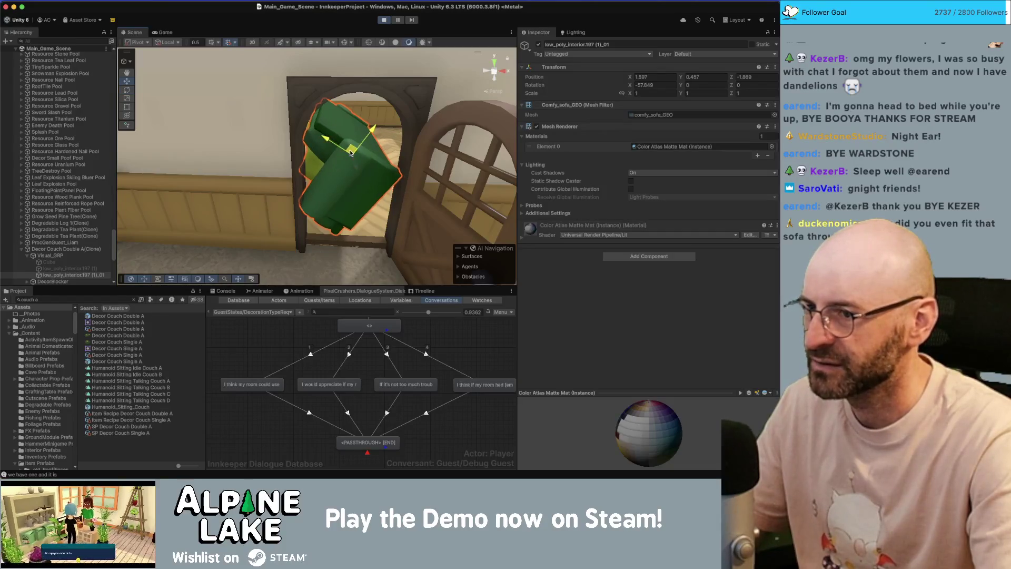
pyautogui.moveTo(348, 152)
pyautogui.mouseDown()
pyautogui.moveTo(346, 161)
pyautogui.moveTo(377, 53)
pyautogui.mouseUp()
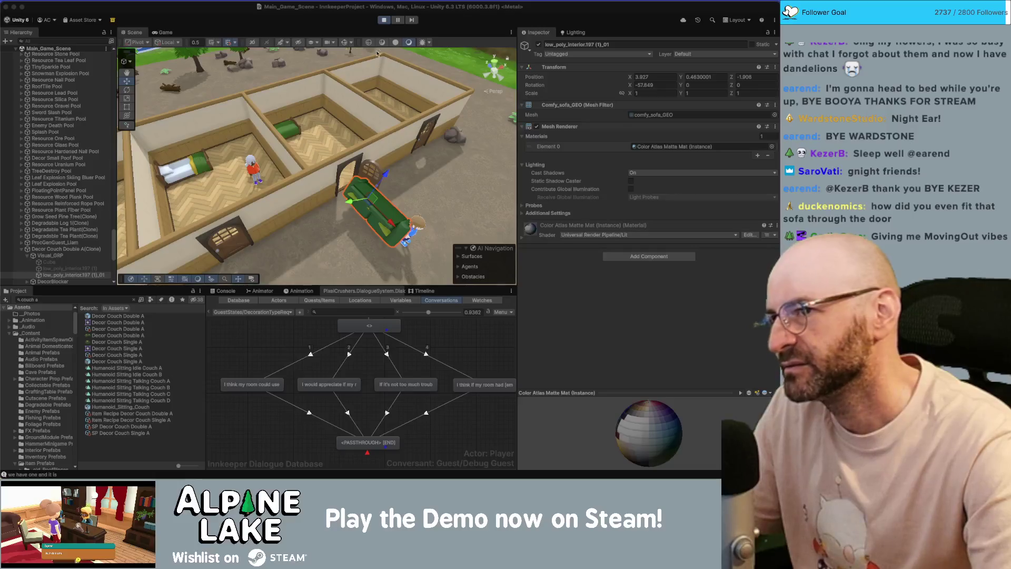
# Back in the game, pass the end-of-day summary and show the latest NullReferenceException stack trace in the Console.
pyautogui.click(163, 32)
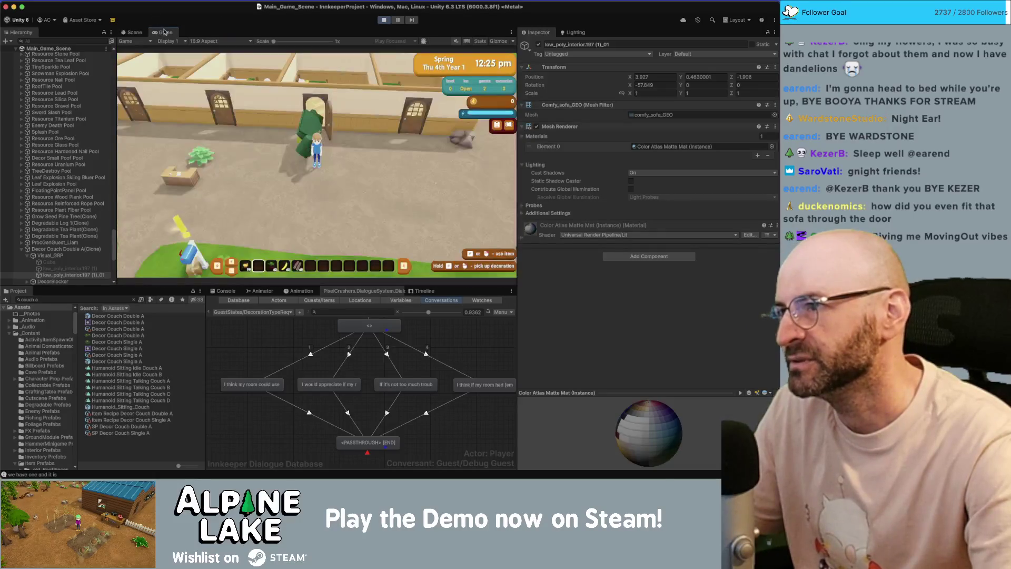
pyautogui.press('s')
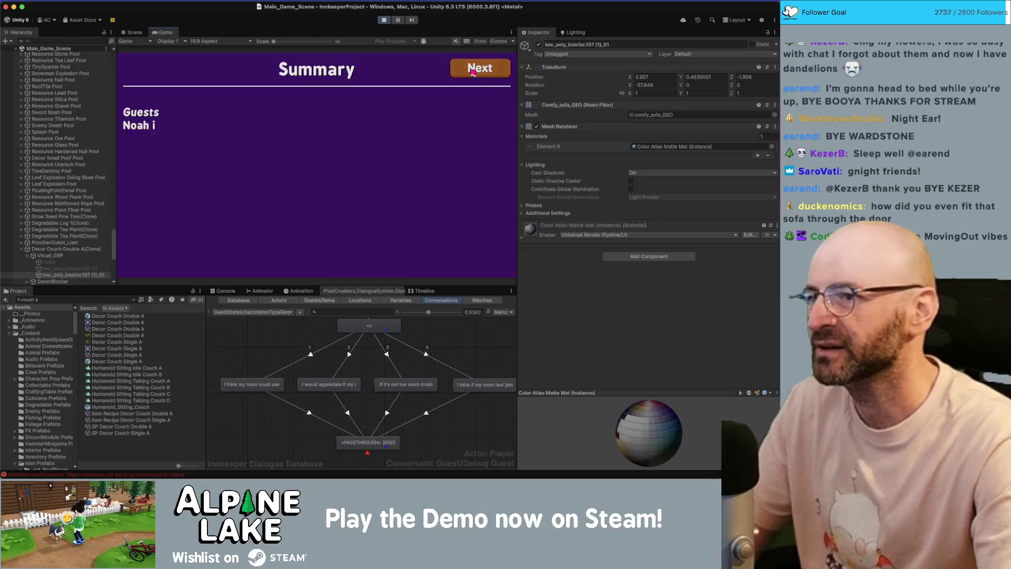
pyautogui.click(471, 72)
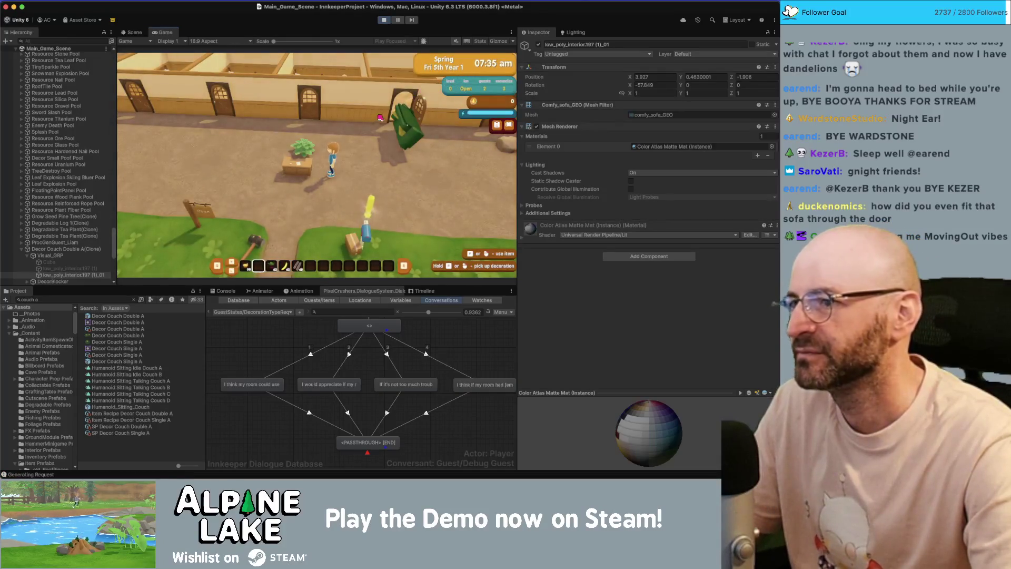
pyautogui.click(224, 290)
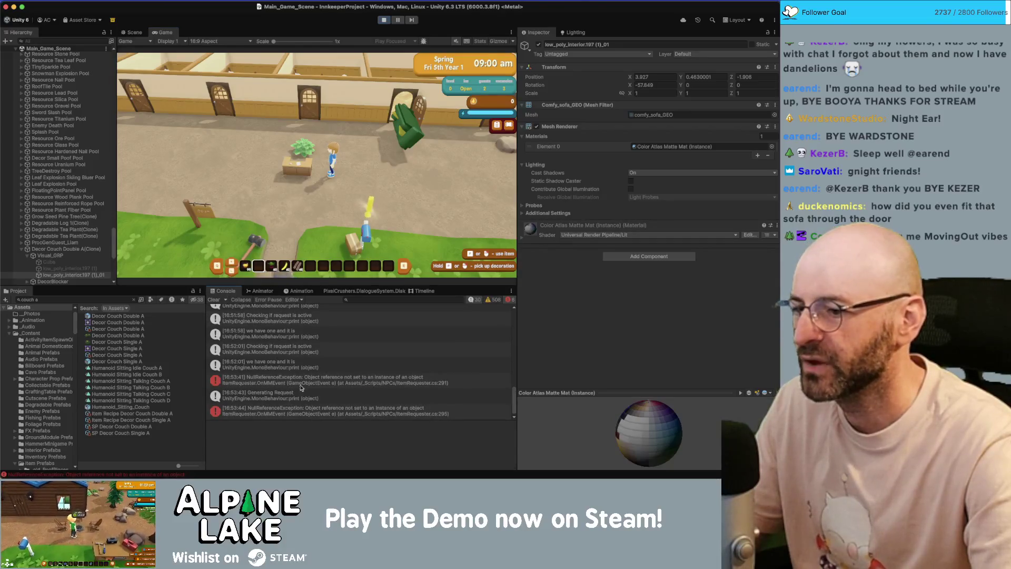
pyautogui.click(316, 411)
# Open ItemRequester.cs at line 295 in Rider via the console's stack-trace link.
pyautogui.click(343, 430)
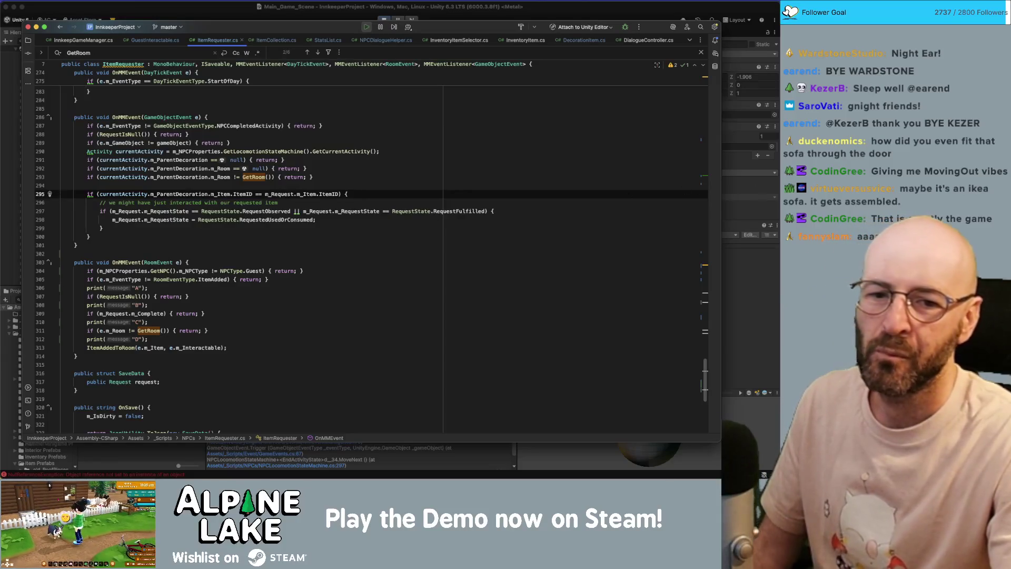
pyautogui.press('super+Tab')
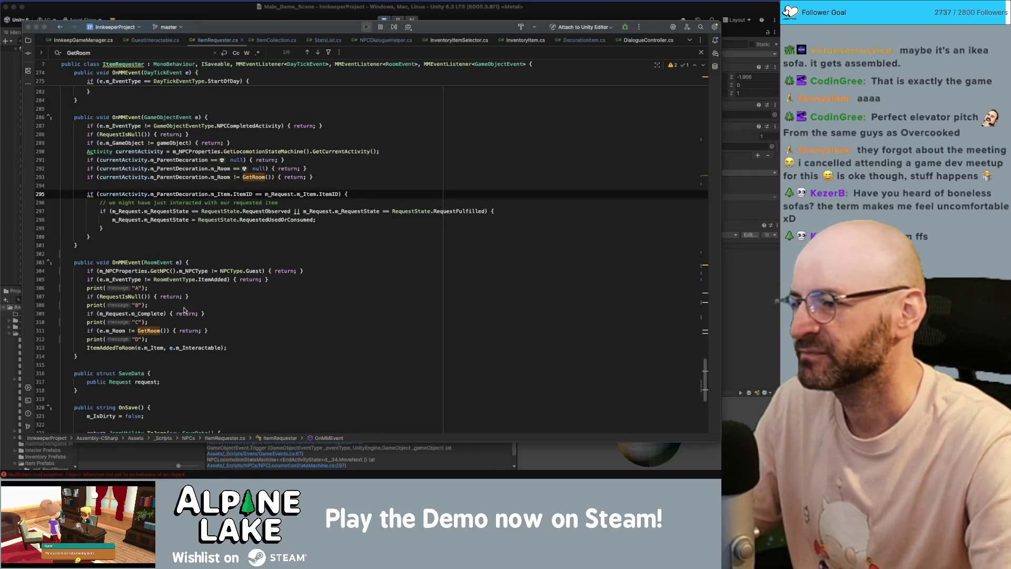
# Delete the print("D") and print("C") debug lines from the RoomEvent handler.
pyautogui.click(250, 333)
pyautogui.hotkey('shift', 'Home')
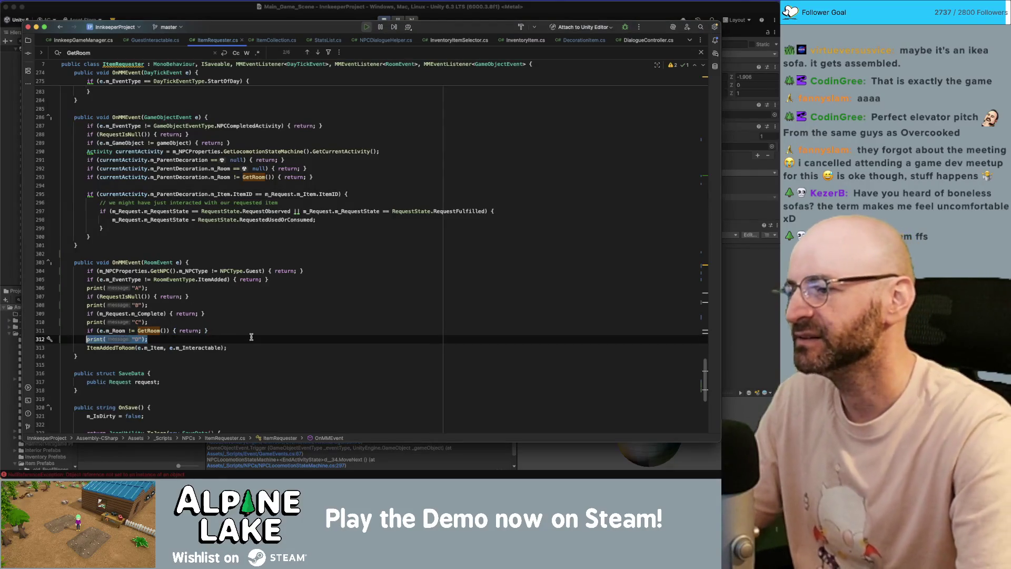
pyautogui.press('BackSpace')
pyautogui.hotkey('shift', 'Home')
pyautogui.press('BackSpace')
pyautogui.press('BackSpace')
pyautogui.press('Up')
pyautogui.press('super+BackSpace')
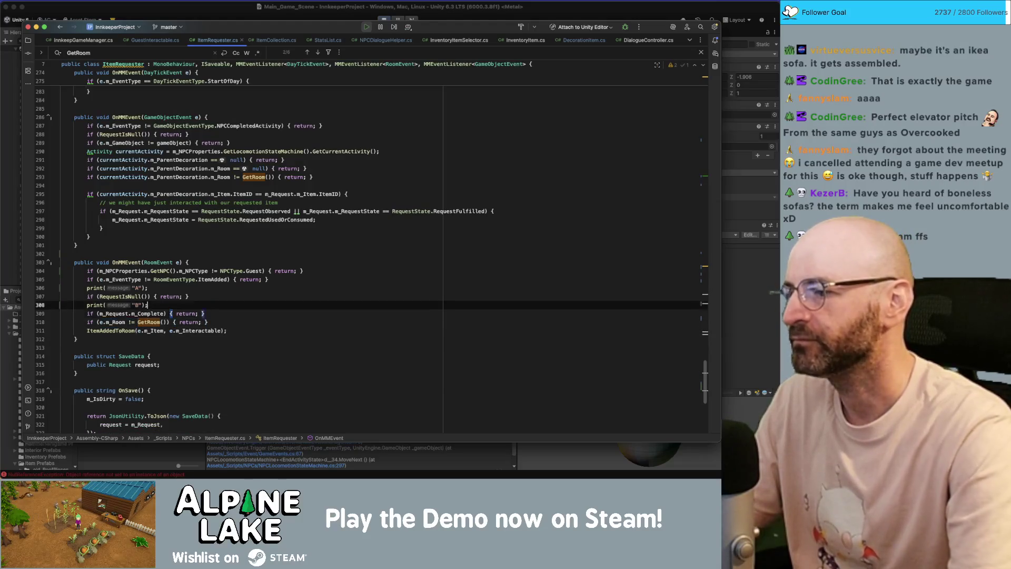
# Delete the print("B") and print("A") lines, then reopen line 295 from Unity's stack trace.
pyautogui.press('Up')
pyautogui.press('Up')
pyautogui.hotkey('shift', 'End')
pyautogui.press('BackSpace')
pyautogui.press('BackSpace')
pyautogui.press('Up')
pyautogui.press('Up')
pyautogui.press('super+BackSpace')
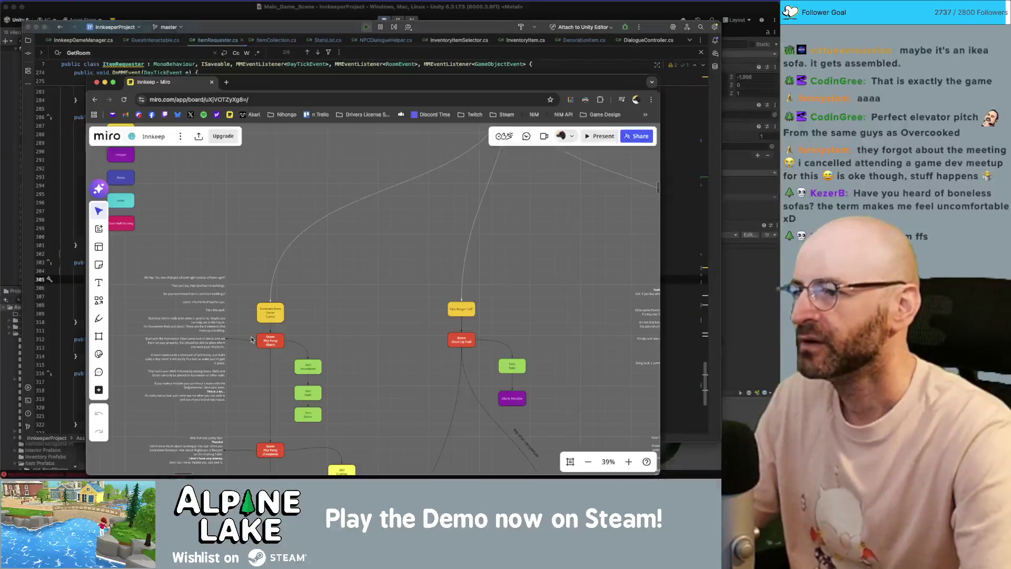
pyautogui.press('super+Tab')
pyautogui.press('super+Tab')
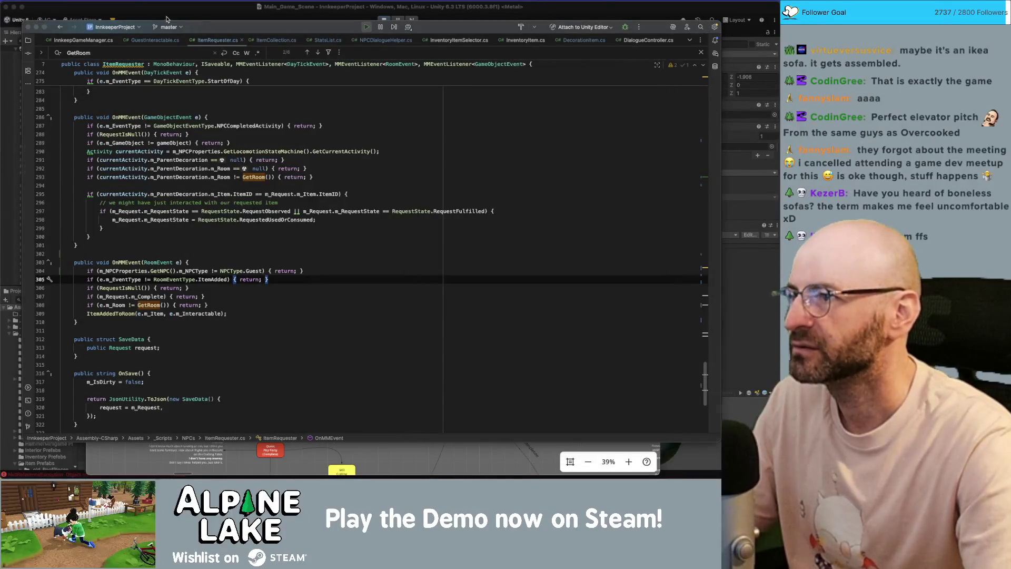
pyautogui.press('super+Tab')
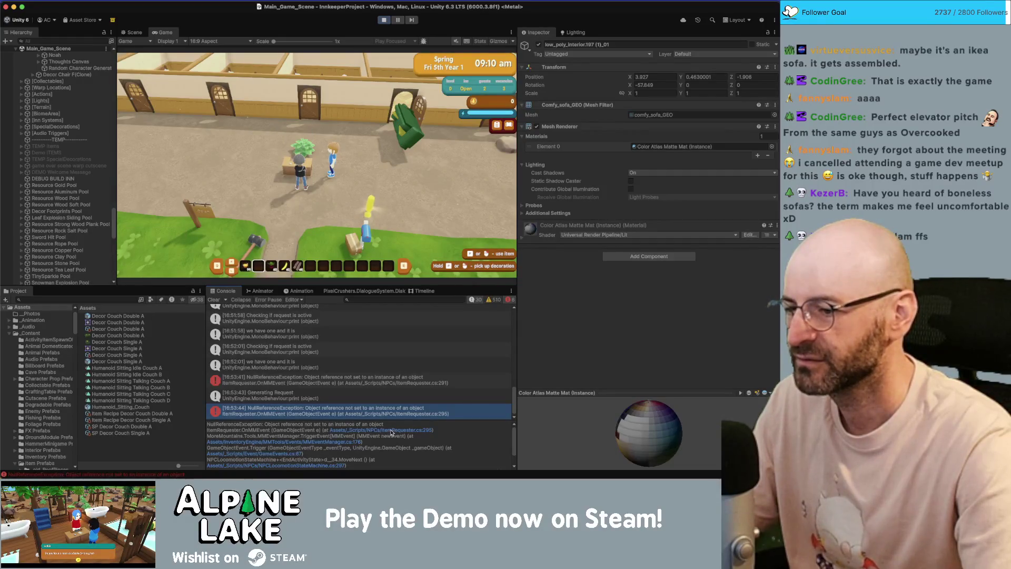
pyautogui.click(391, 431)
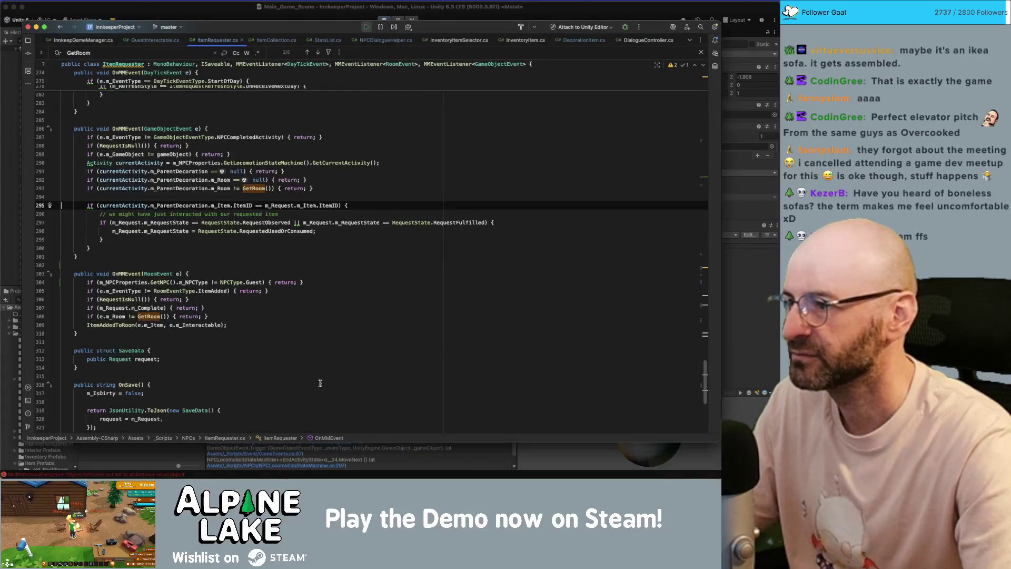
pyautogui.click(131, 205)
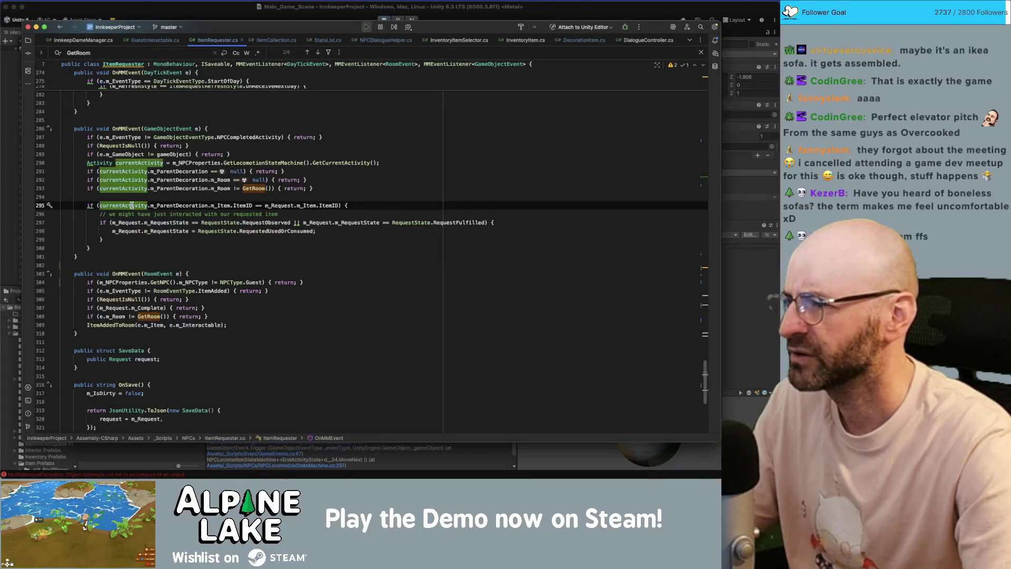
pyautogui.click(247, 206)
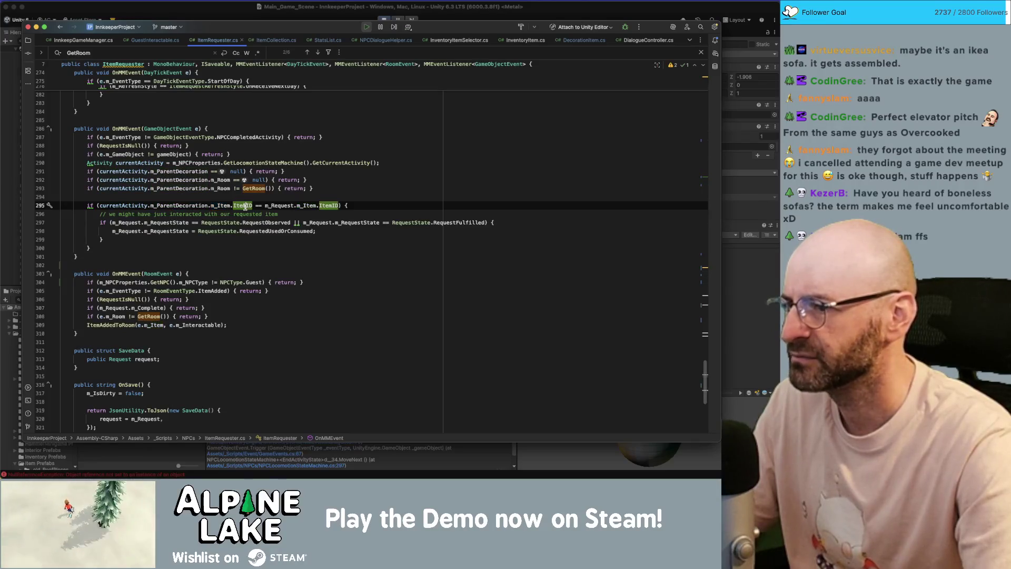
pyautogui.doubleClick(278, 205)
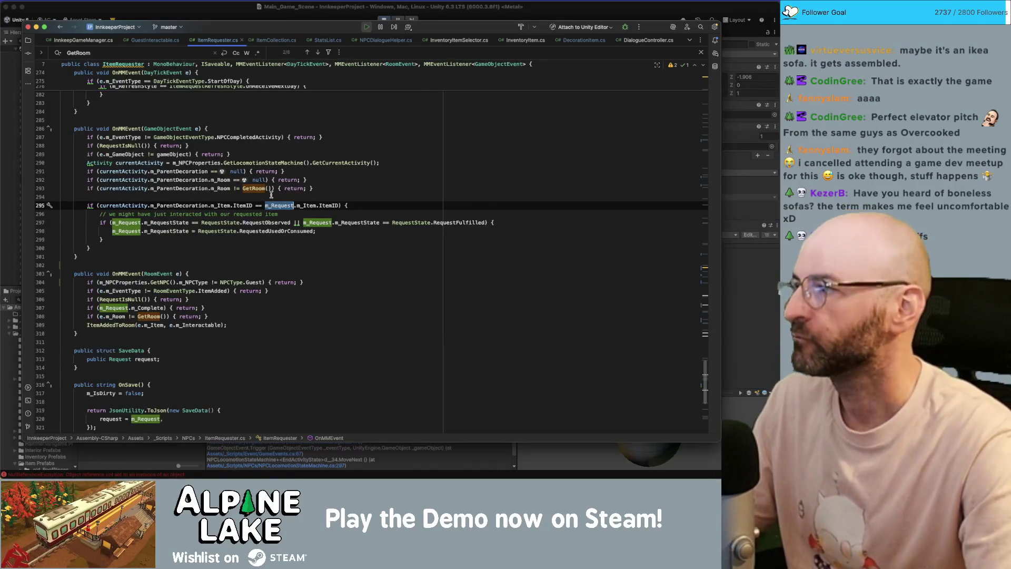
pyautogui.click(121, 146)
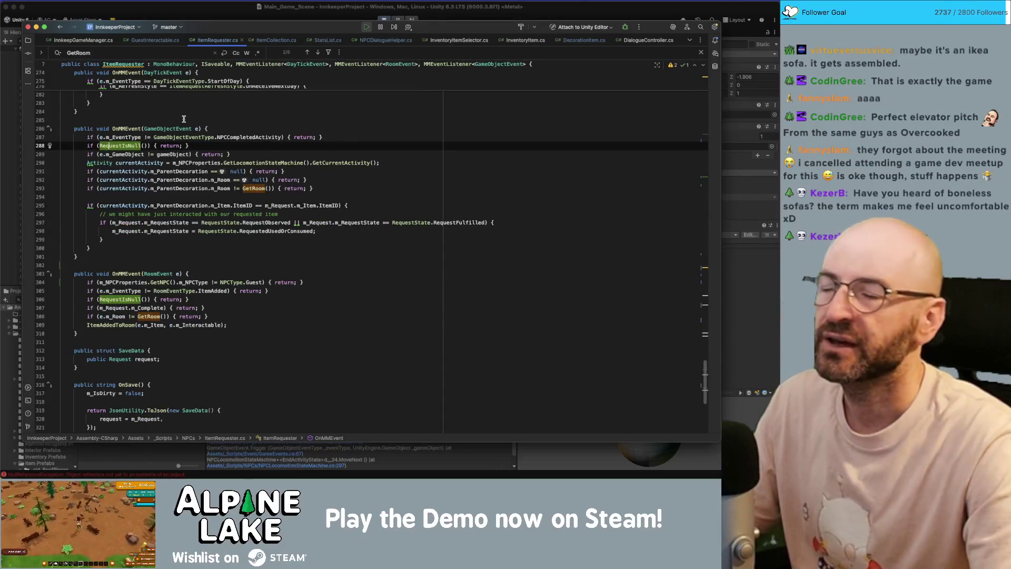
pyautogui.click(337, 205)
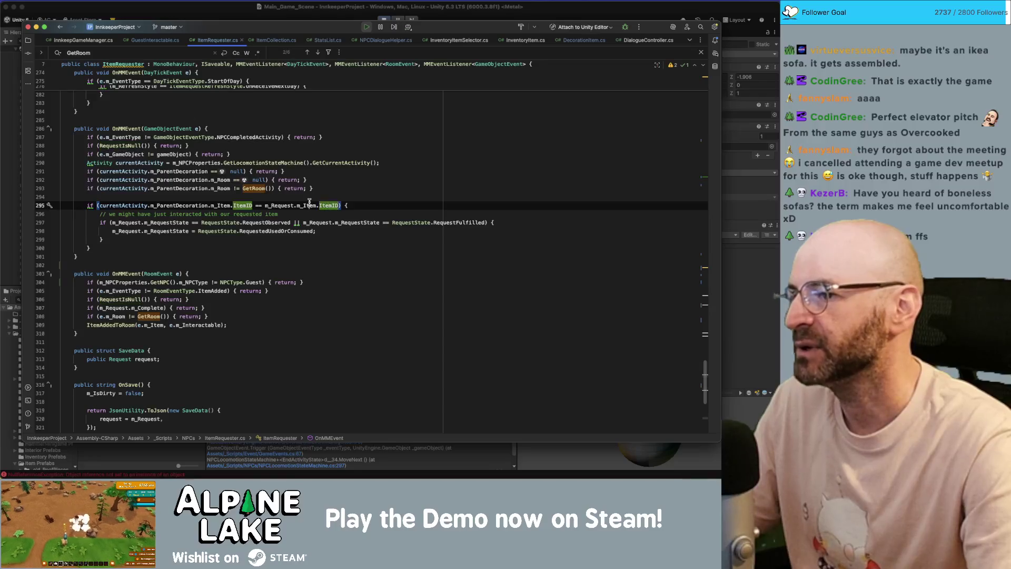
pyautogui.click(310, 205)
pyautogui.moveTo(311, 204)
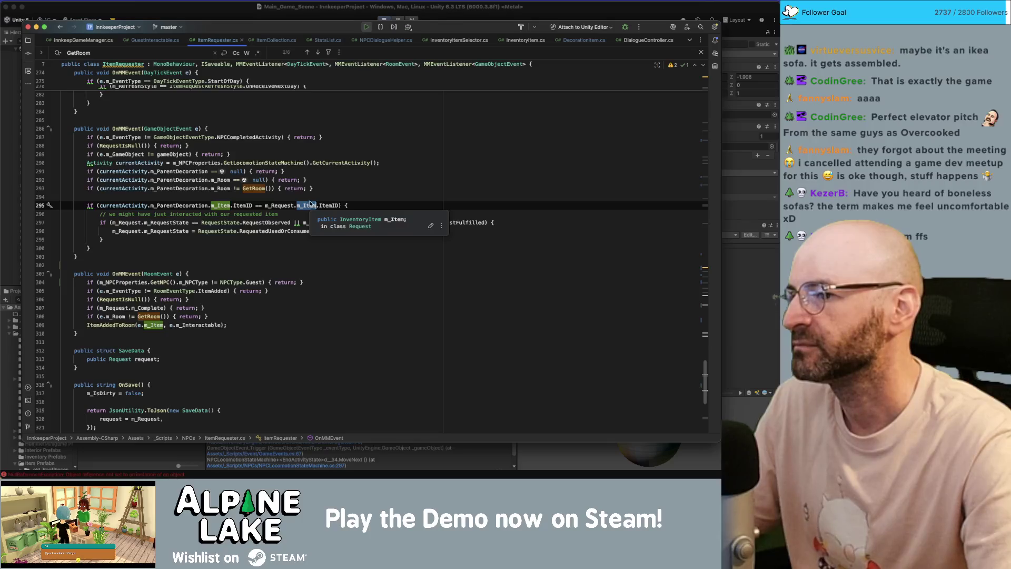
pyautogui.doubleClick(125, 145)
pyautogui.hotkey('alt', 'Up')
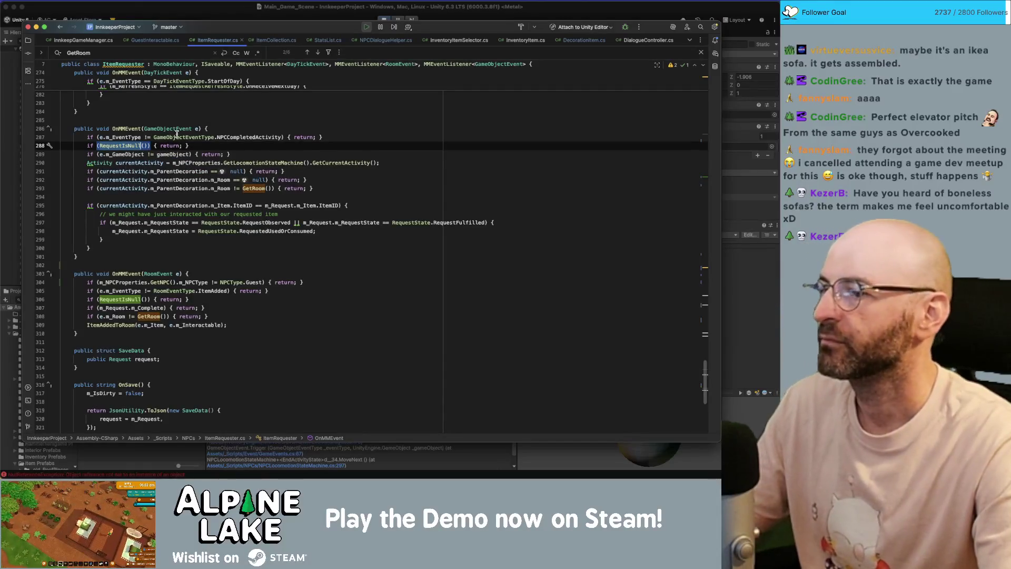
pyautogui.moveTo(177, 130)
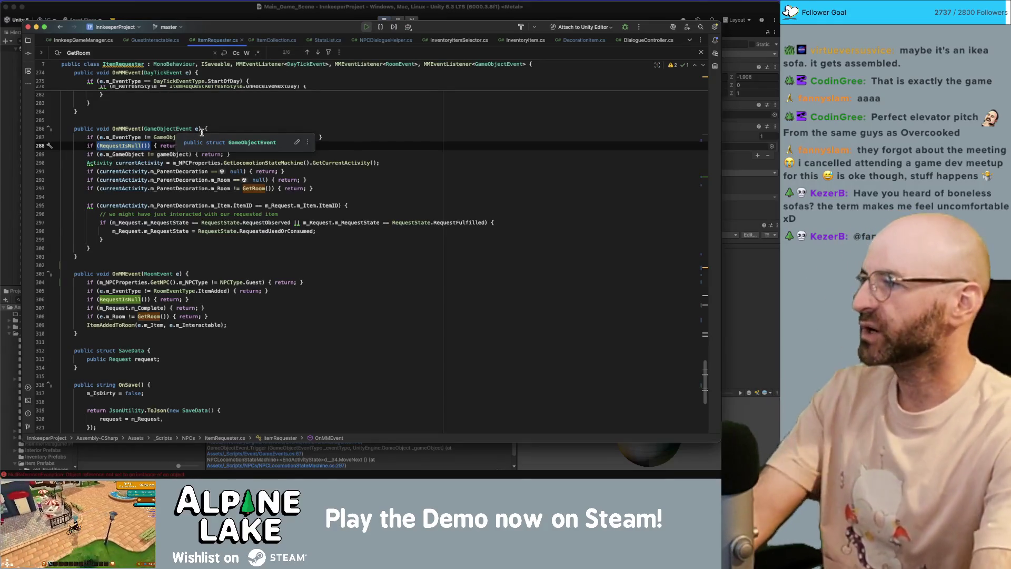
pyautogui.scroll(6, 201, 198)
pyautogui.scroll(15, 200, 198)
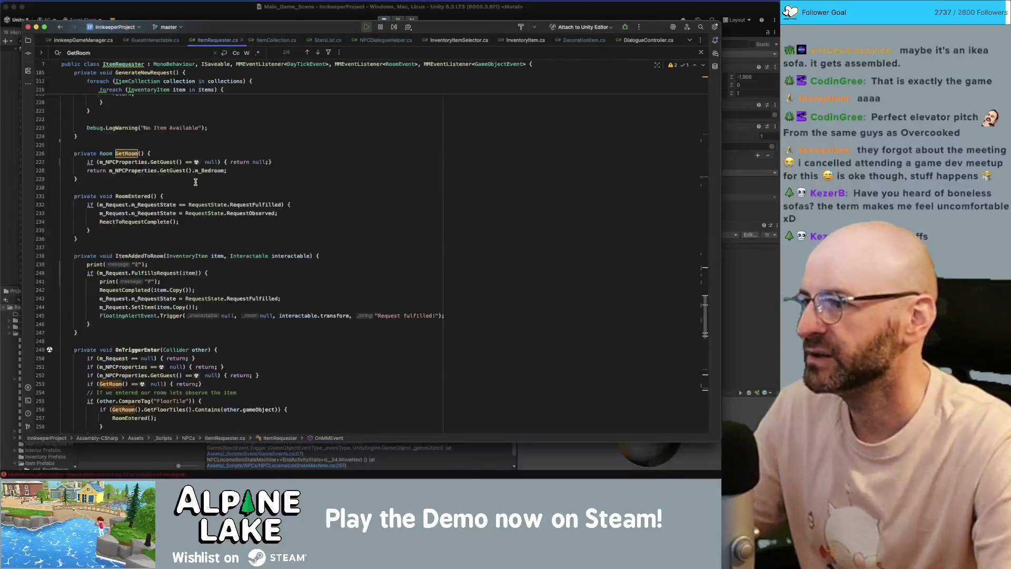
pyautogui.scroll(8, 196, 179)
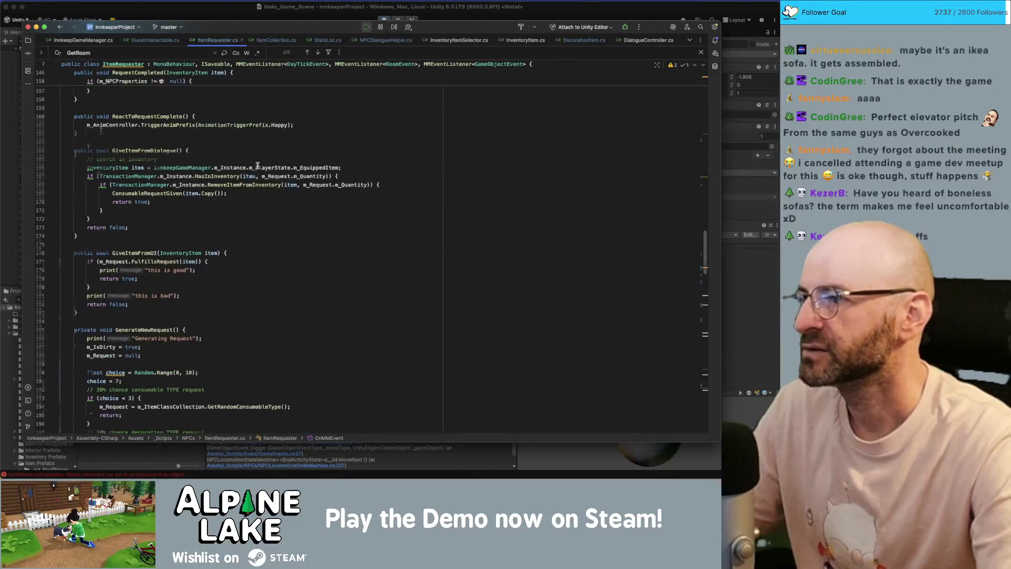
pyautogui.click(221, 127)
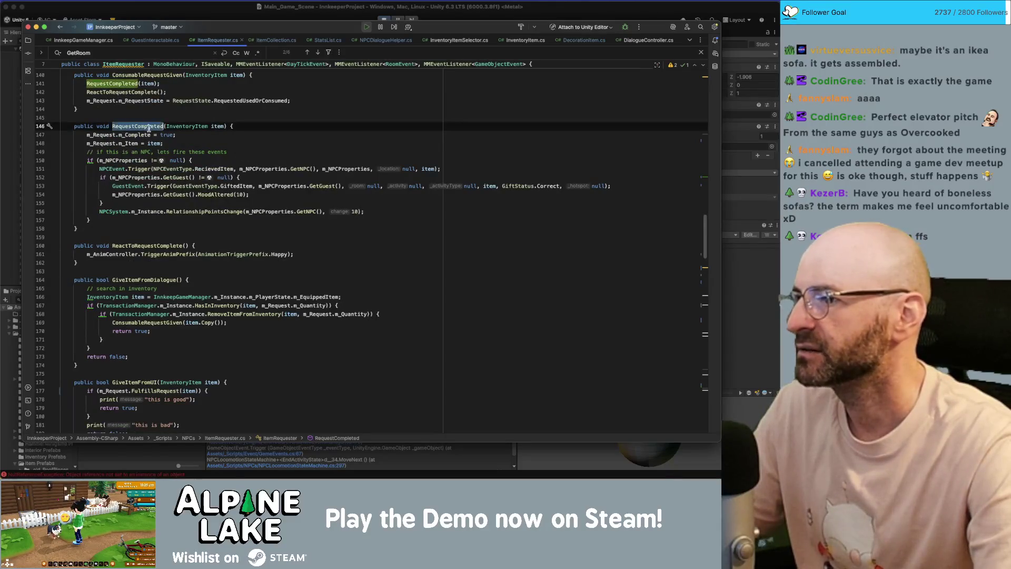
pyautogui.click(218, 138)
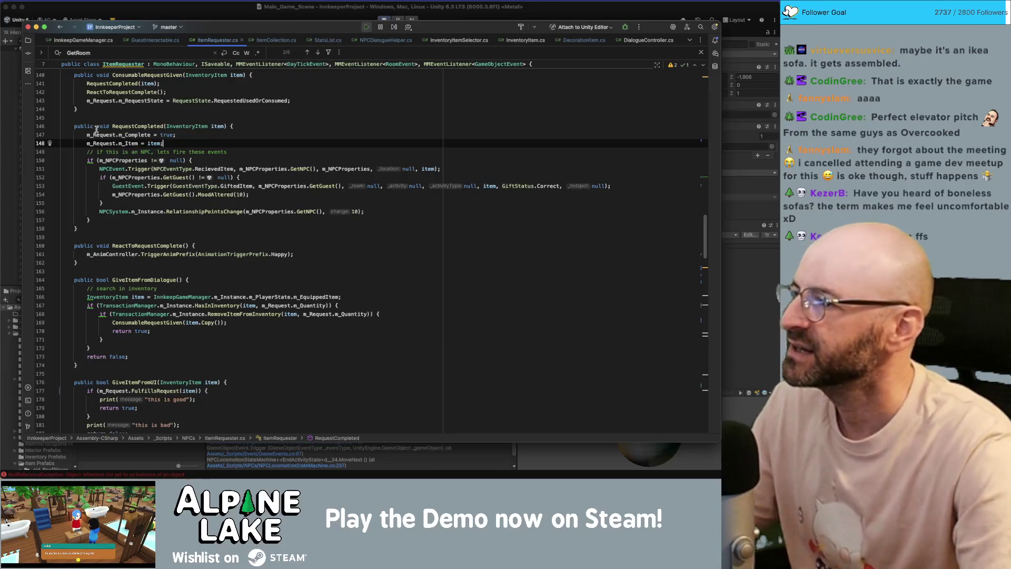
pyautogui.doubleClick(97, 142)
pyautogui.doubleClick(158, 142)
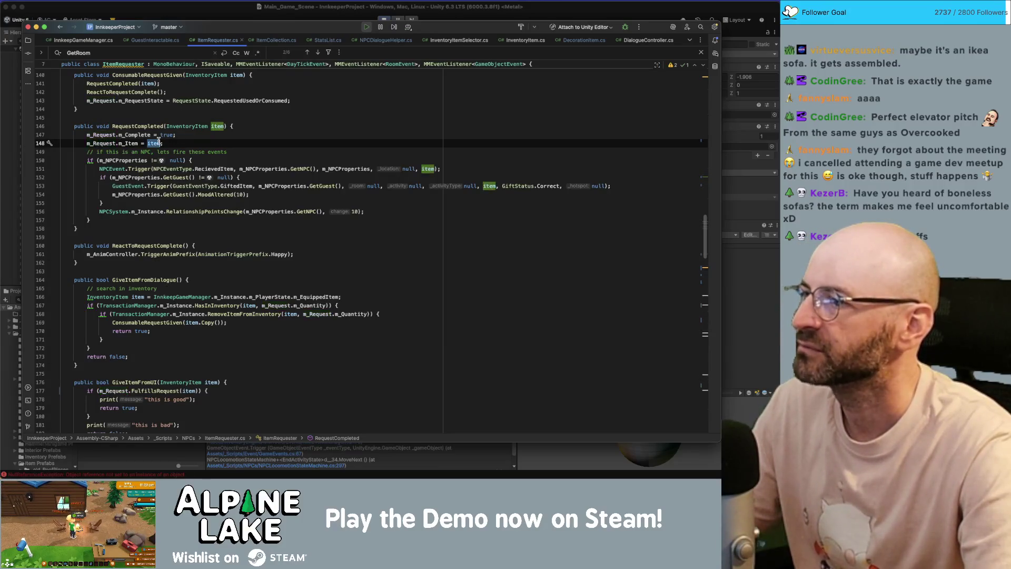
pyautogui.click(176, 143)
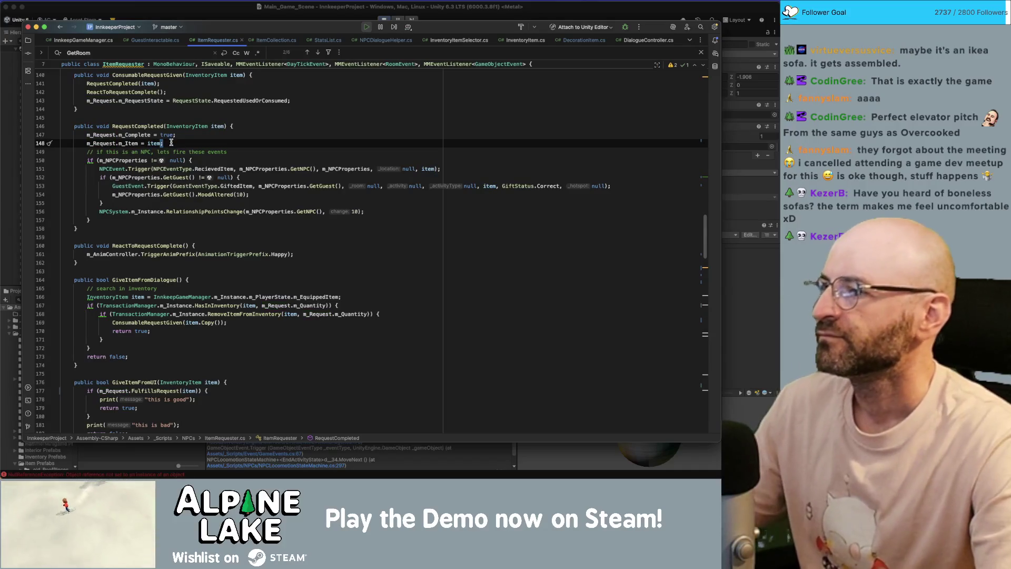
pyautogui.doubleClick(134, 143)
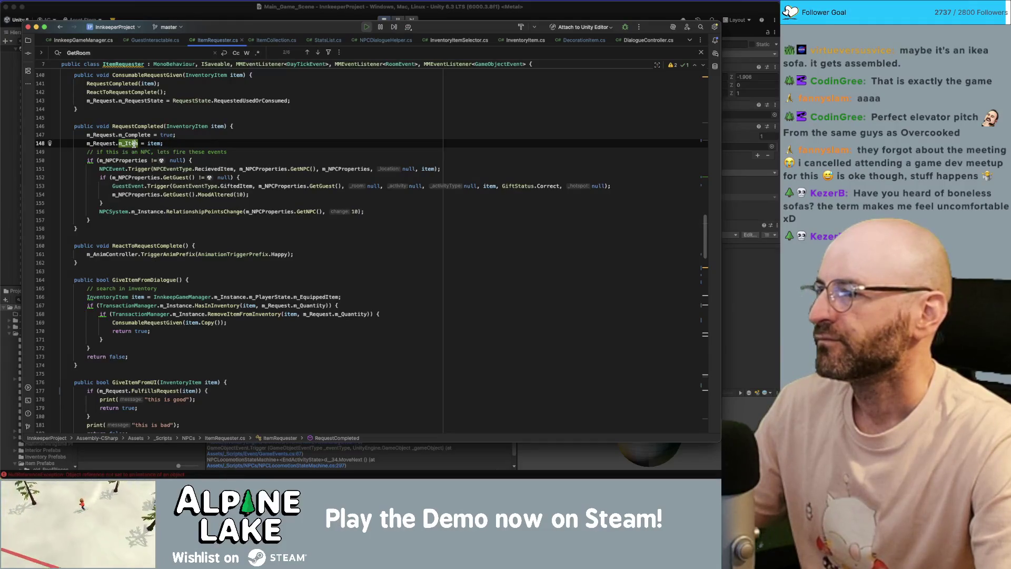
pyautogui.write('SetItem')
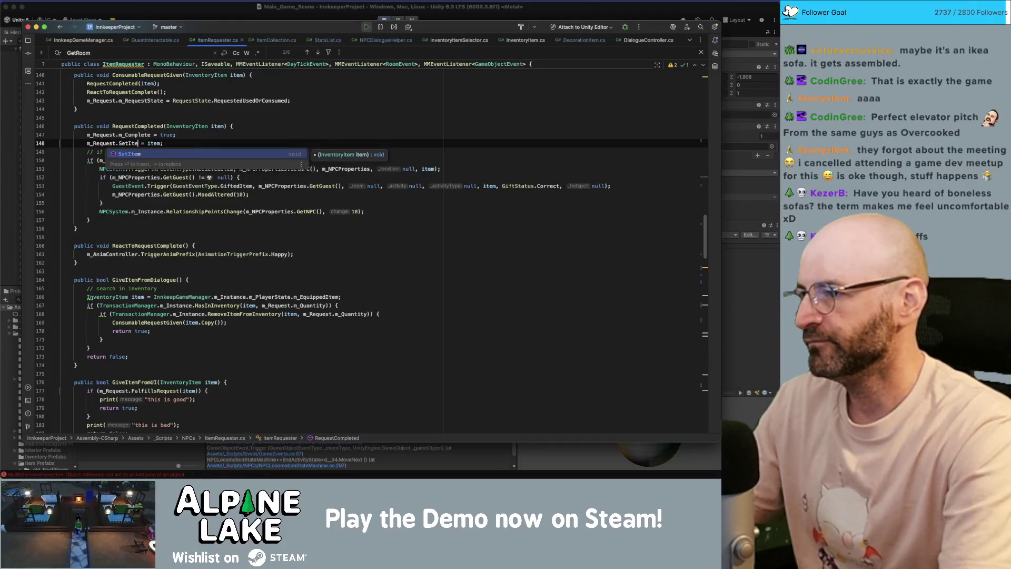
pyautogui.press('Delete')
pyautogui.press('Delete')
pyautogui.press('Delete')
pyautogui.write('(item')
pyautogui.press('Return')
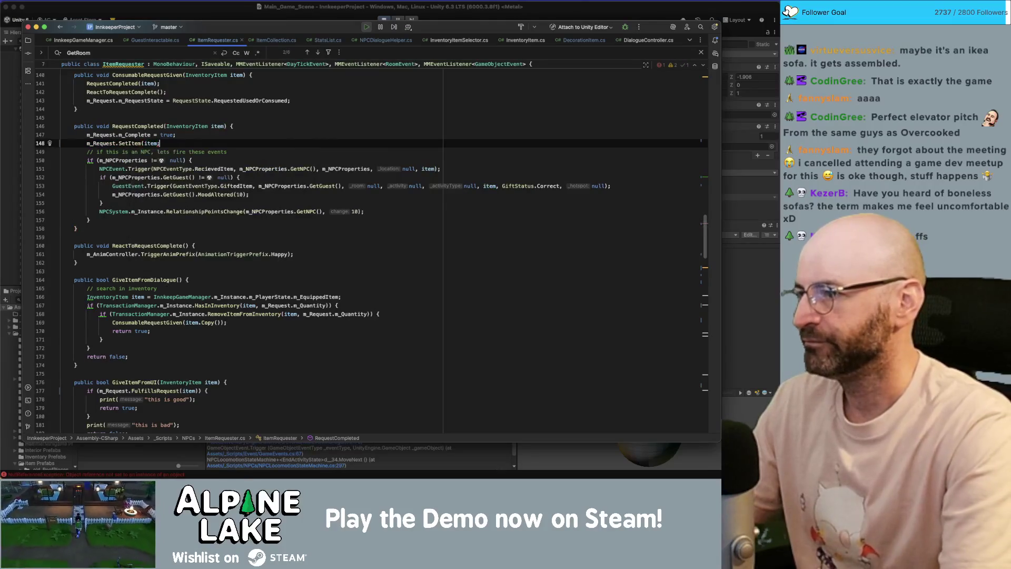
pyautogui.click(127, 143)
pyautogui.moveTo(127, 142)
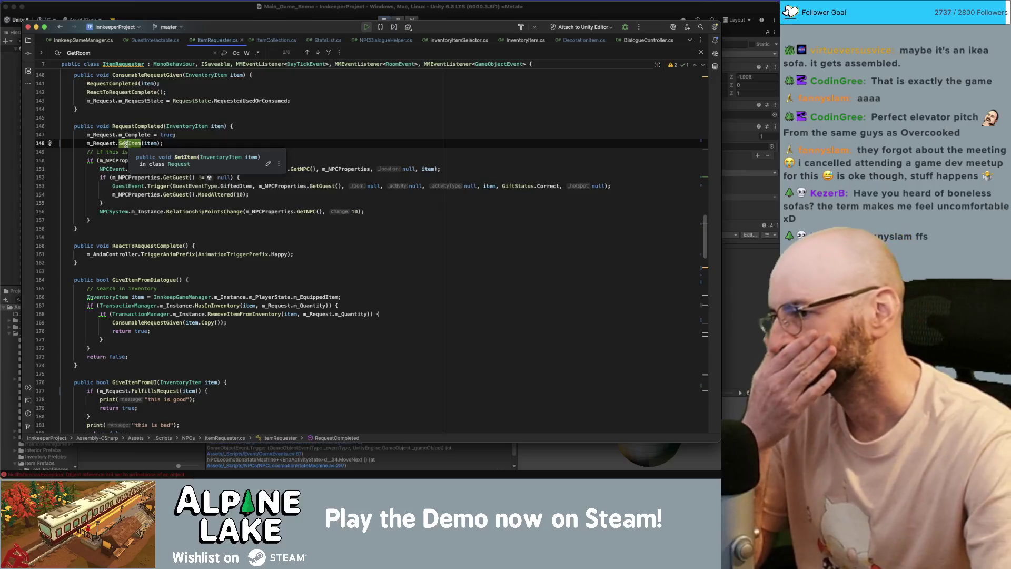
pyautogui.scroll(-10, 154, 187)
pyautogui.scroll(-5, 153, 187)
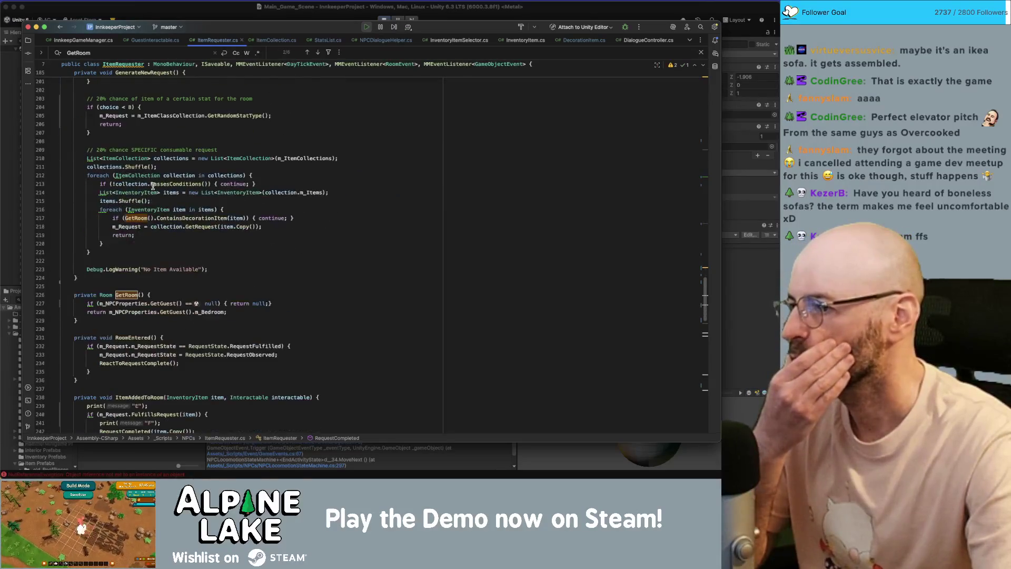
pyautogui.scroll(-5, 153, 187)
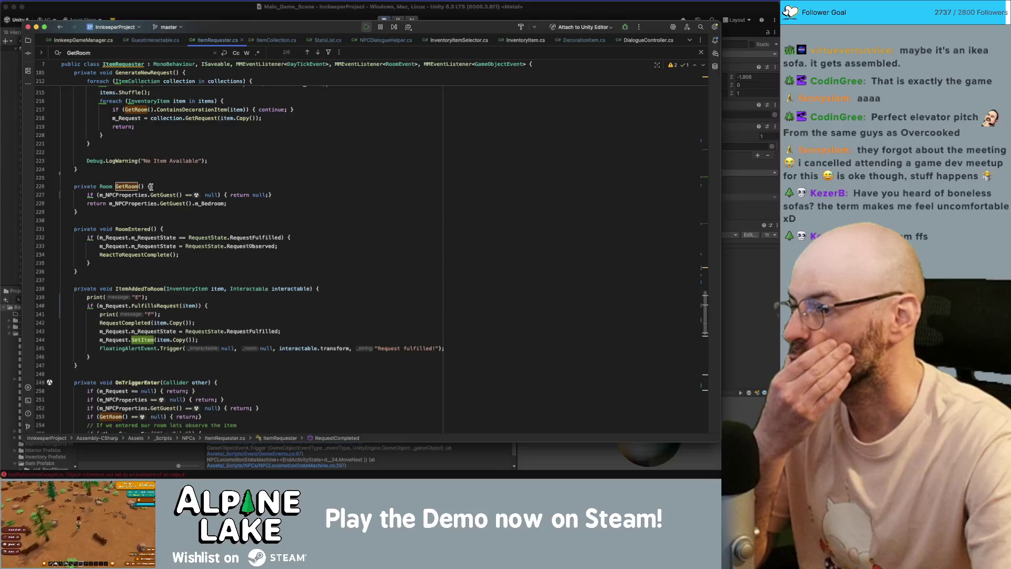
# Scroll to the GameObjectEvent handler and highlight the uses of m_Item and ItemID.
pyautogui.scroll(-7, 151, 187)
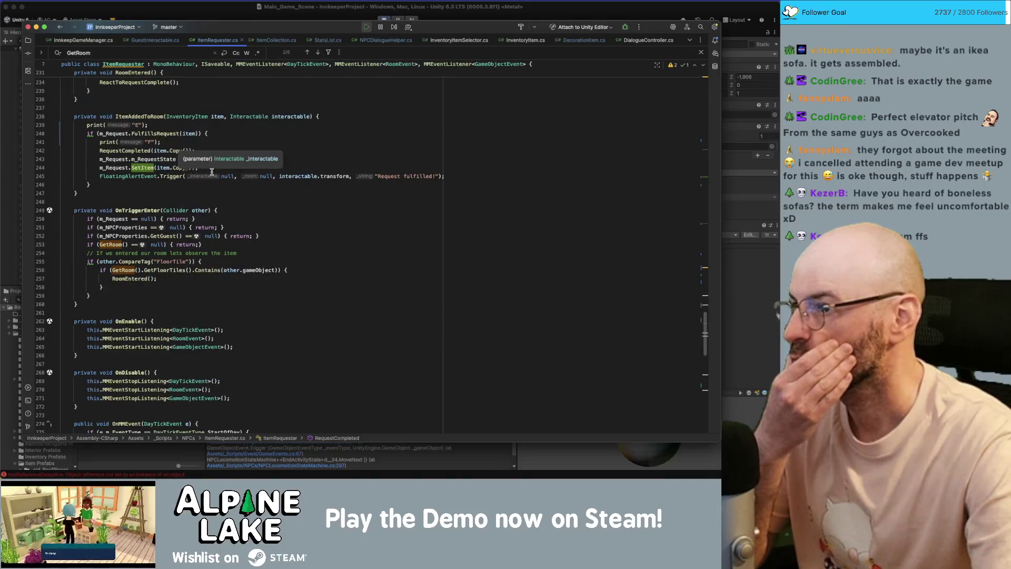
pyautogui.scroll(-9, 206, 172)
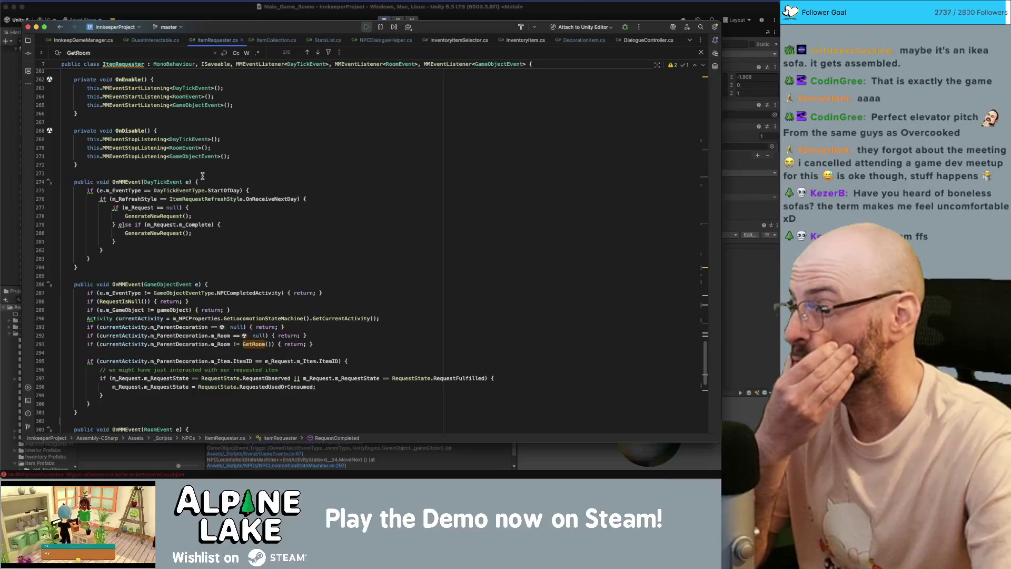
pyautogui.scroll(-5, 203, 176)
pyautogui.doubleClick(304, 245)
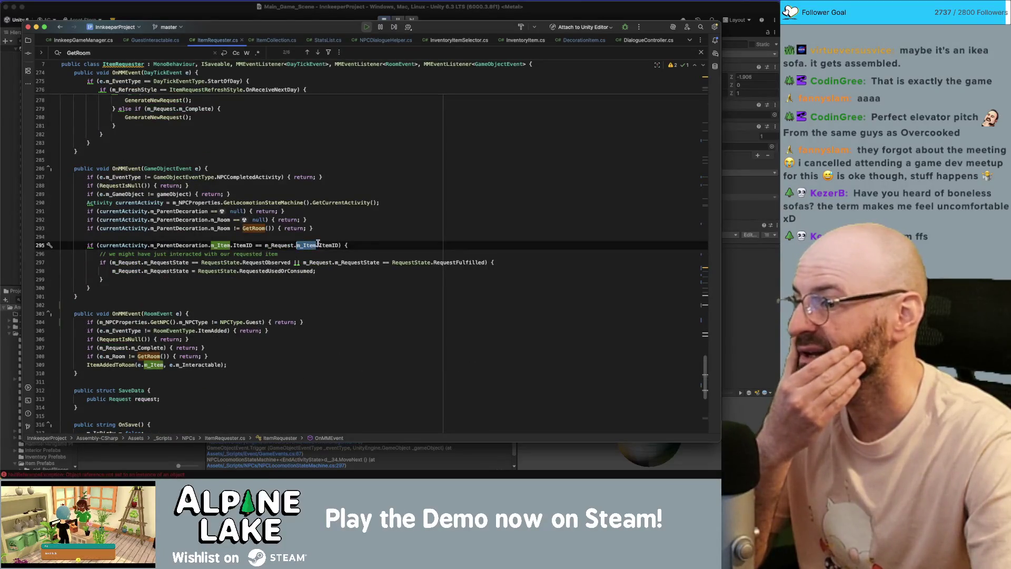
pyautogui.doubleClick(243, 245)
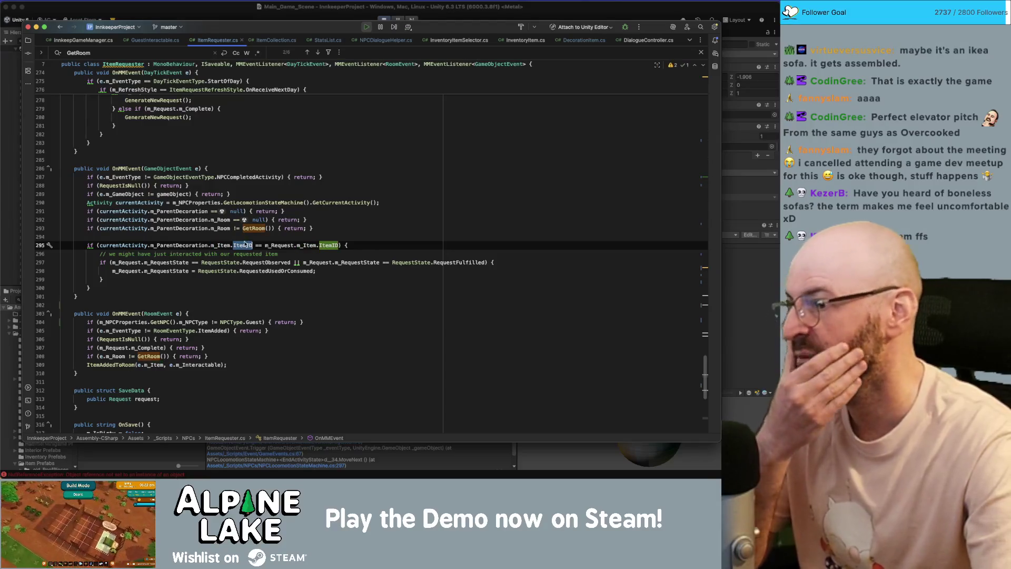
# On line 294, write print(currentActivity.m_ParentDecoration.m_Item) using code completion.
pyautogui.click(241, 237)
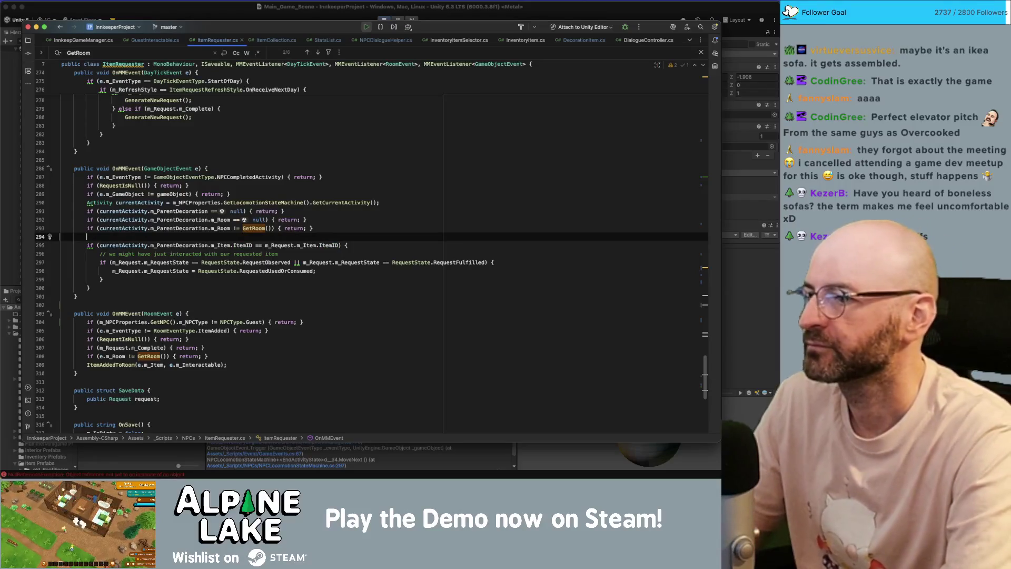
pyautogui.write('print(m')
pyautogui.write('_Cur')
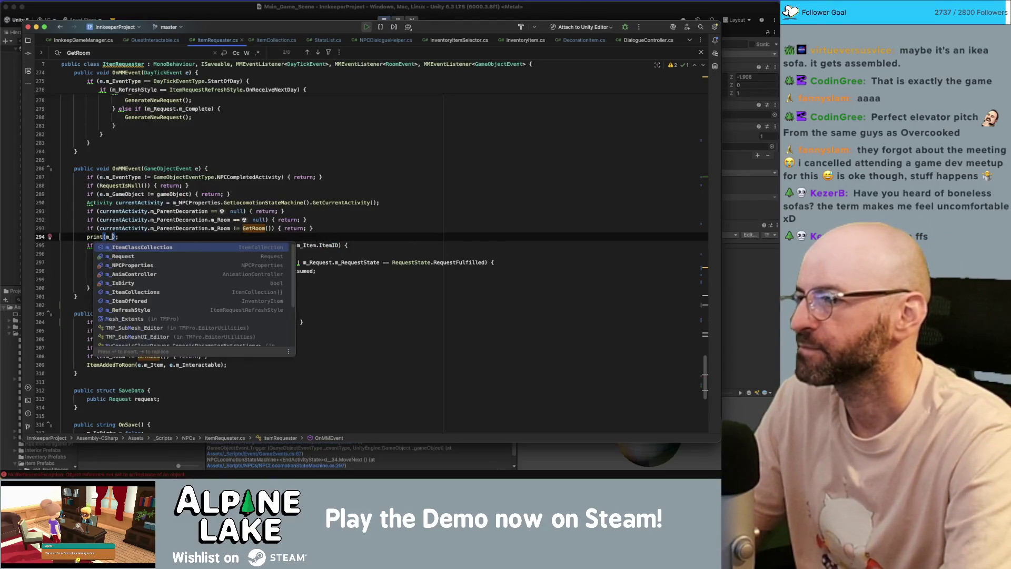
pyautogui.press('BackSpace')
pyautogui.press('BackSpace')
pyautogui.press('BackSpace')
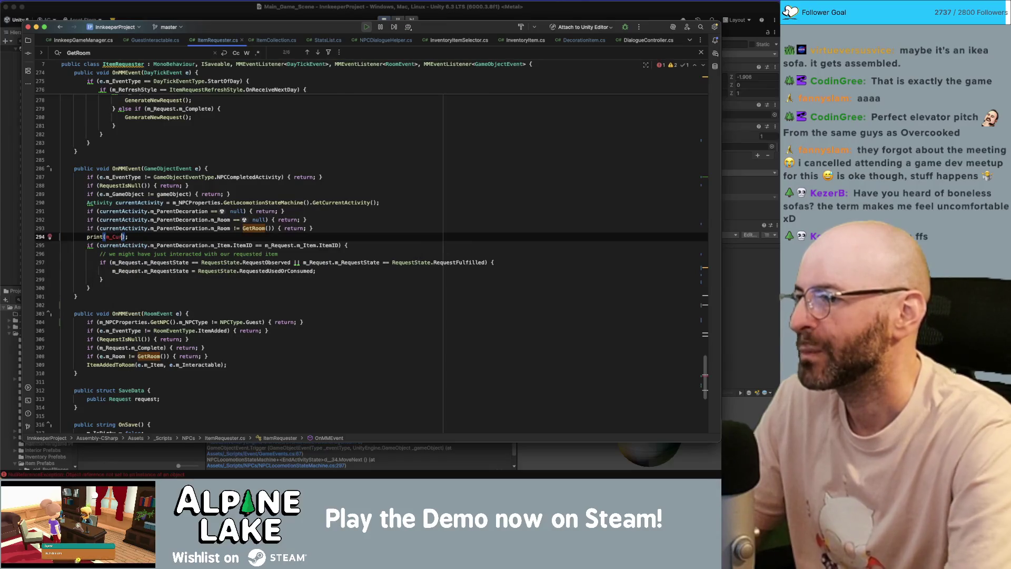
pyautogui.hotkey('ctrl', 'space')
pyautogui.press('BackSpace')
pyautogui.press('BackSpace')
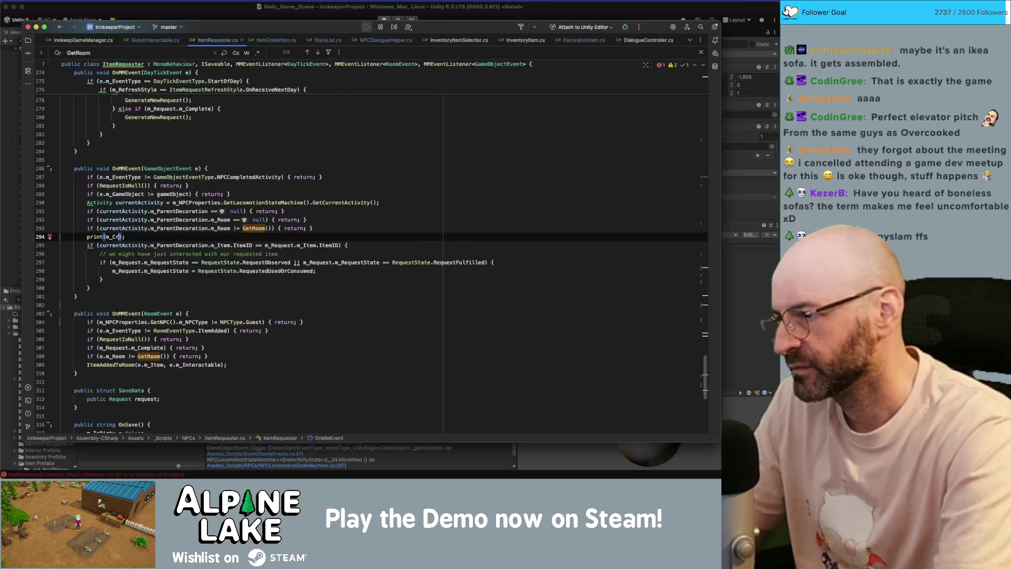
pyautogui.write('currentActivity')
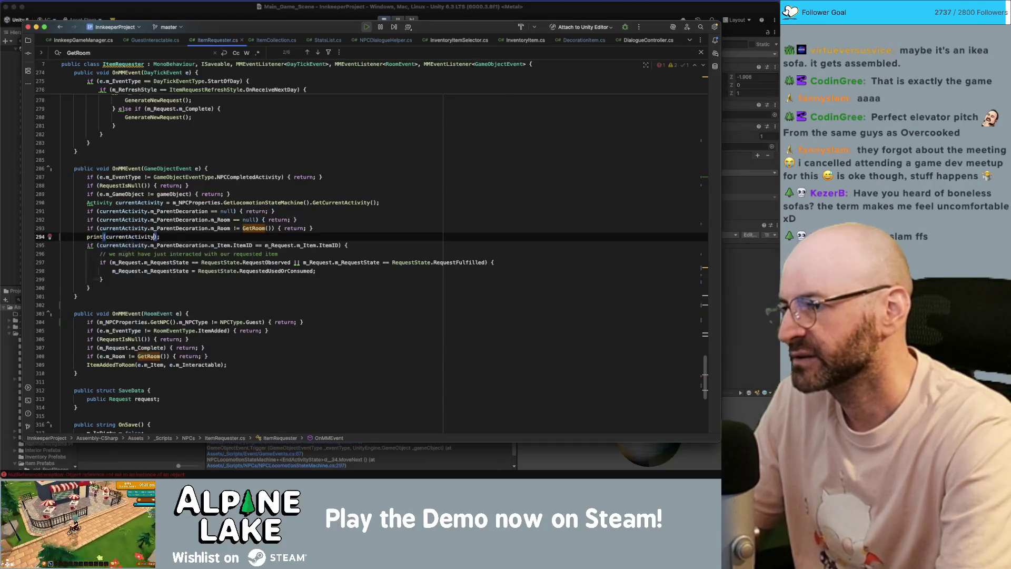
pyautogui.press('Return')
pyautogui.write('.m_Parent')
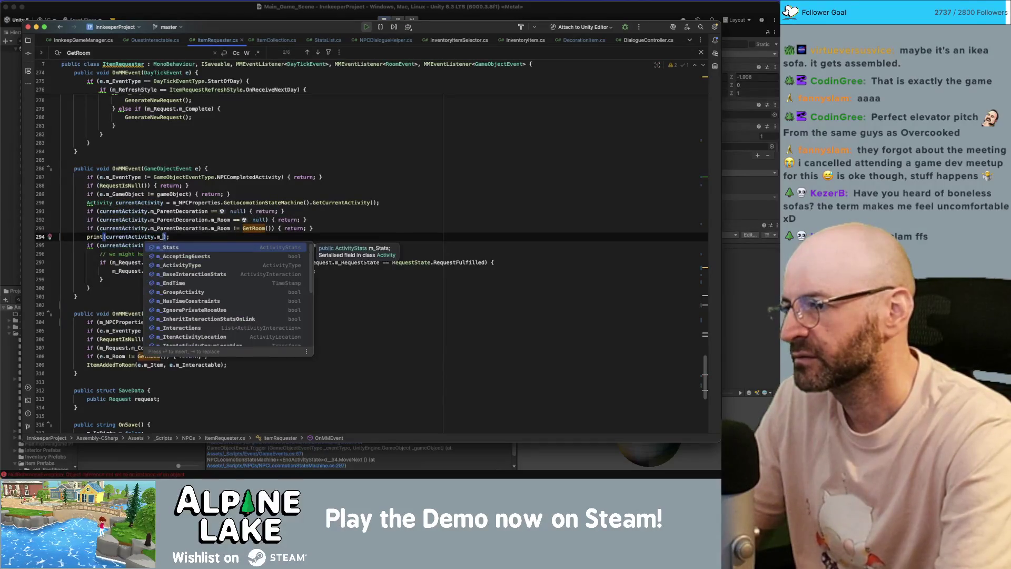
pyautogui.press('Return')
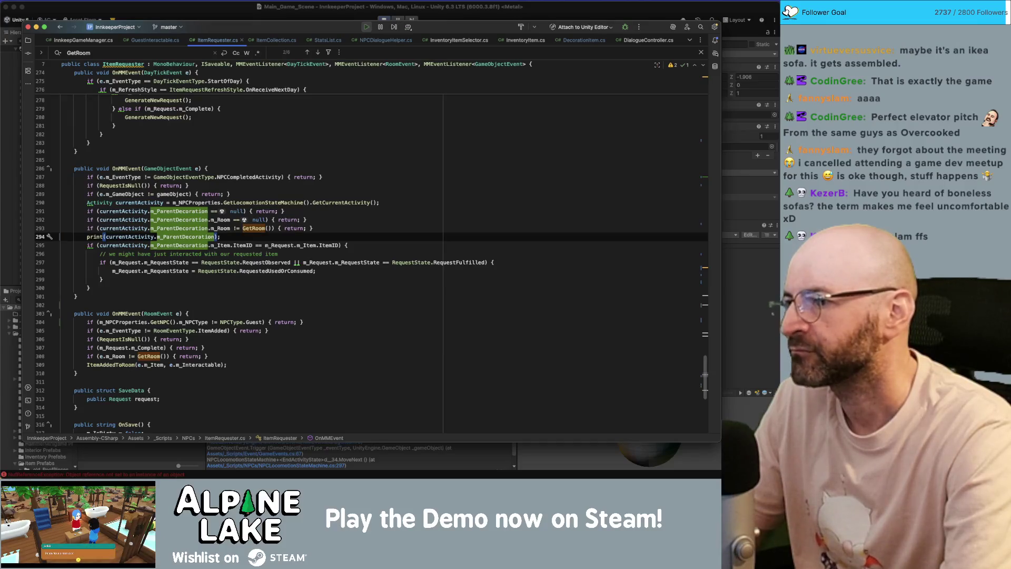
pyautogui.write('.m_item')
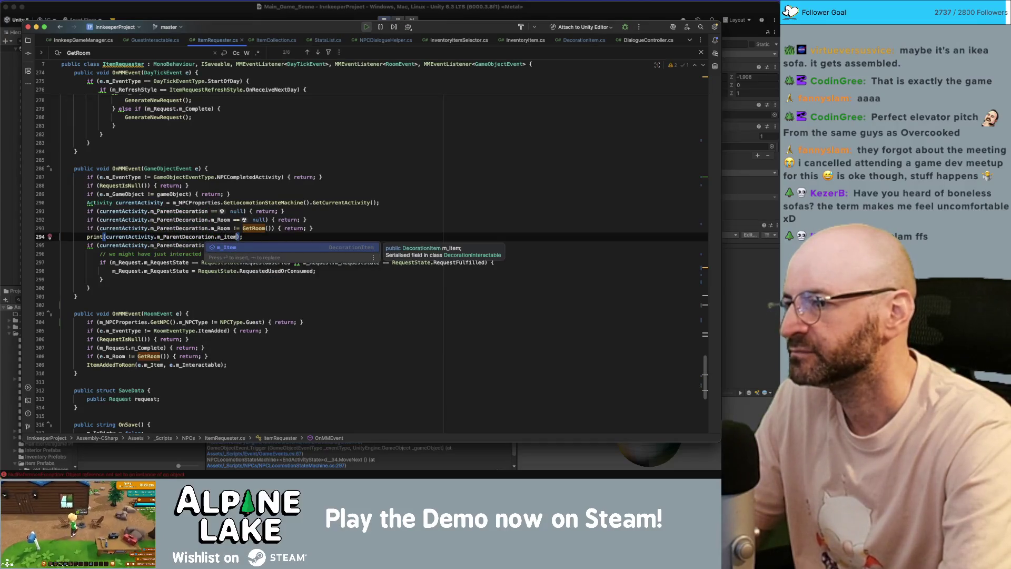
pyautogui.press('Return')
pyautogui.write('== null')
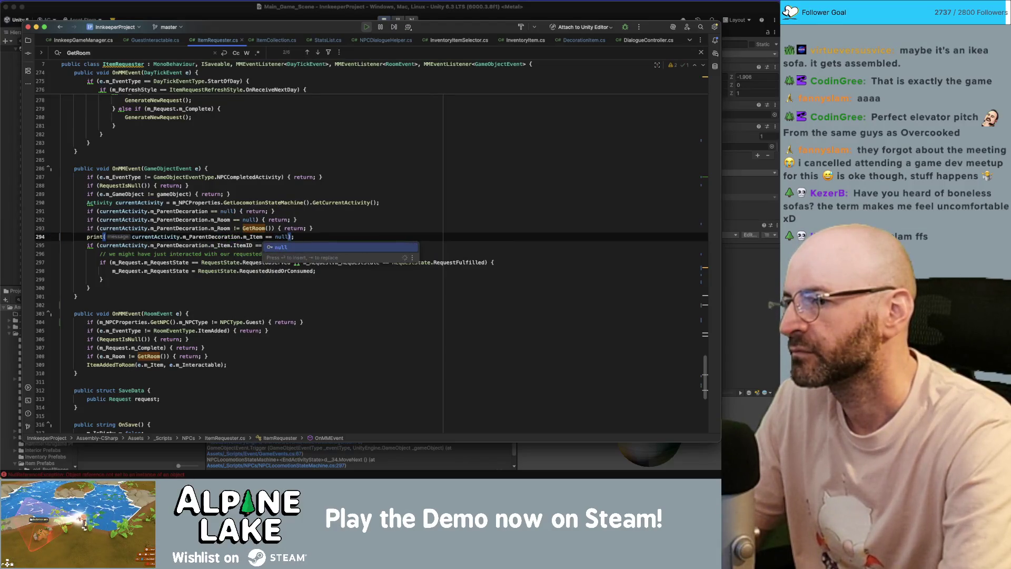
pyautogui.press('BackSpace')
pyautogui.press('BackSpace')
pyautogui.press('BackSpace')
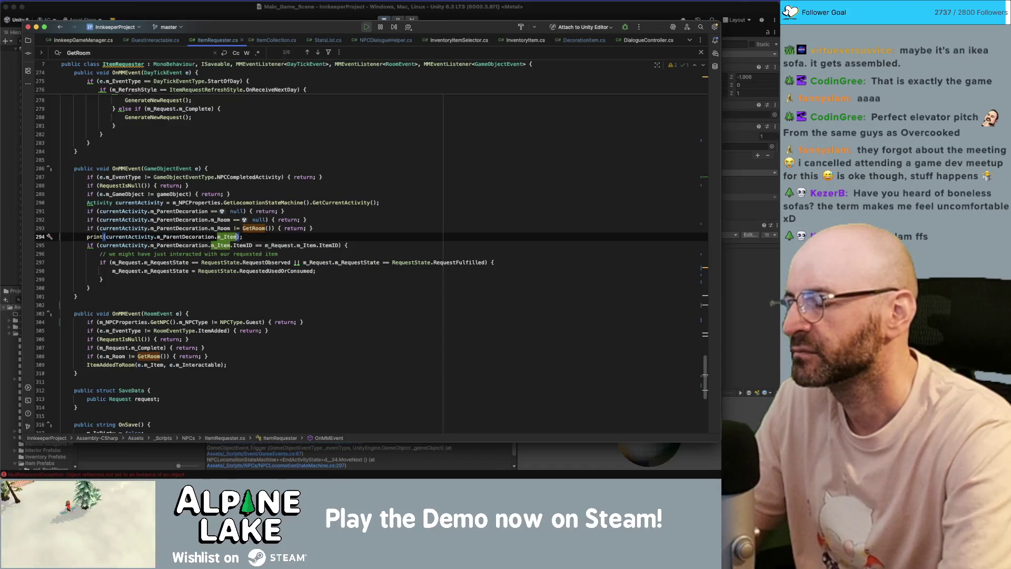
# Turn the line into if (currentActivity.m_ParentDecoration.m_Item == null) { return; }.
pyautogui.doubleClick(94, 236)
pyautogui.write('if')
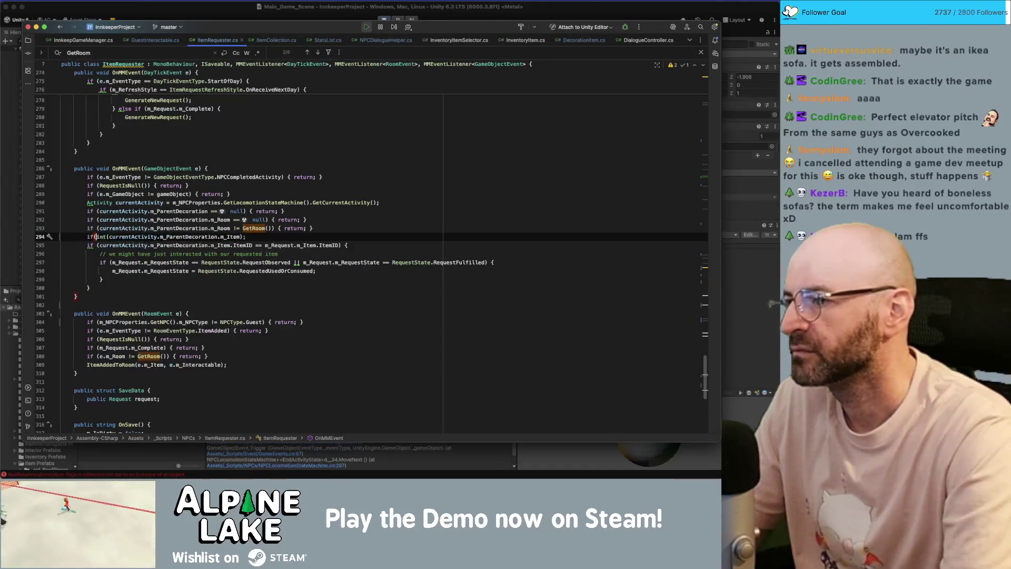
pyautogui.click(234, 236)
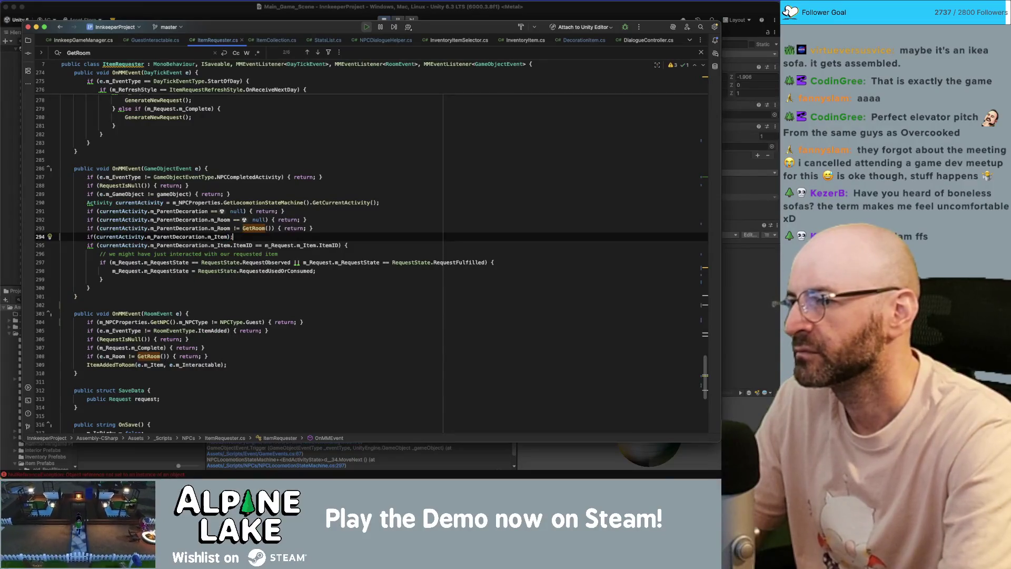
pyautogui.write('==')
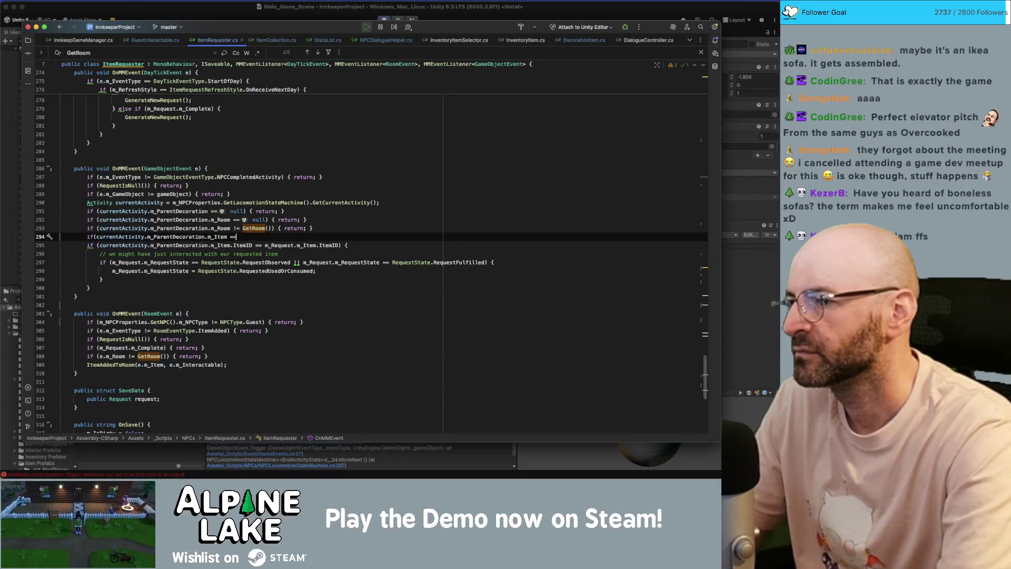
pyautogui.write(' null) { return;')
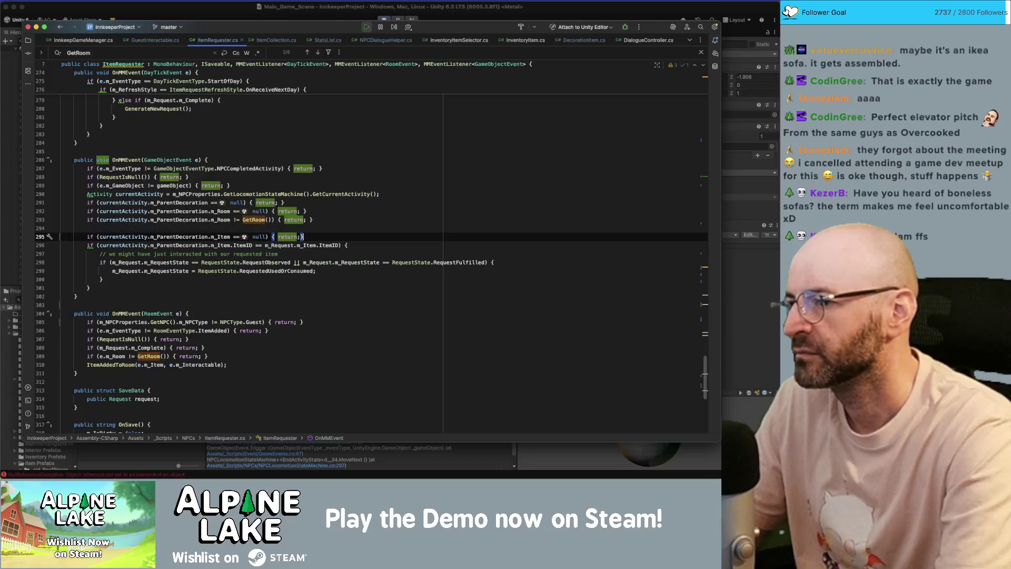
pyautogui.press('End')
pyautogui.press('Return')
pyautogui.press('BackSpace')
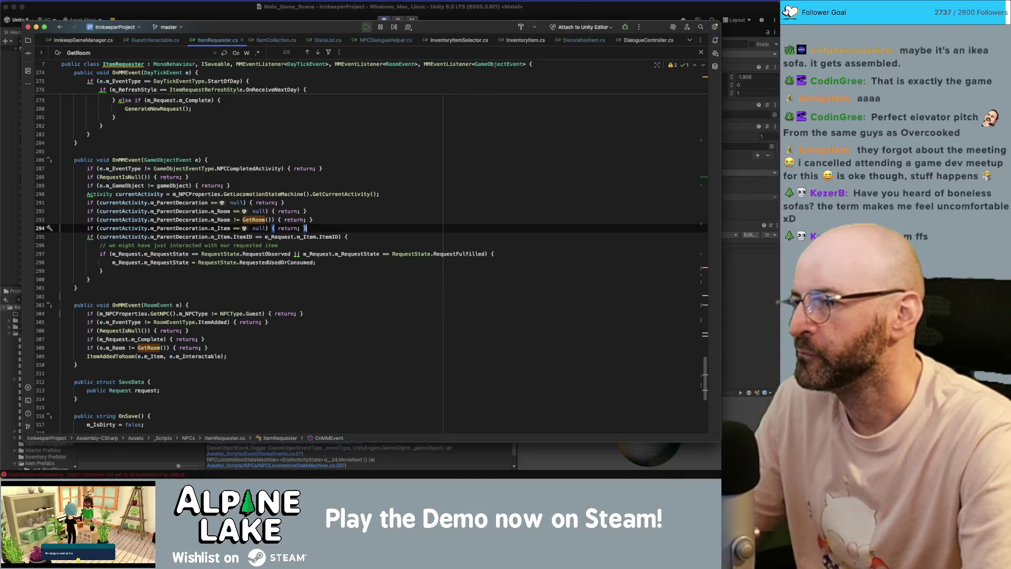
# Add '|| currentActivity.m_ParentDecoration.m_Item == null' to line 292's guard and delete the leftover if line.
pyautogui.press('Left')
pyautogui.press('Left')
pyautogui.press('Left')
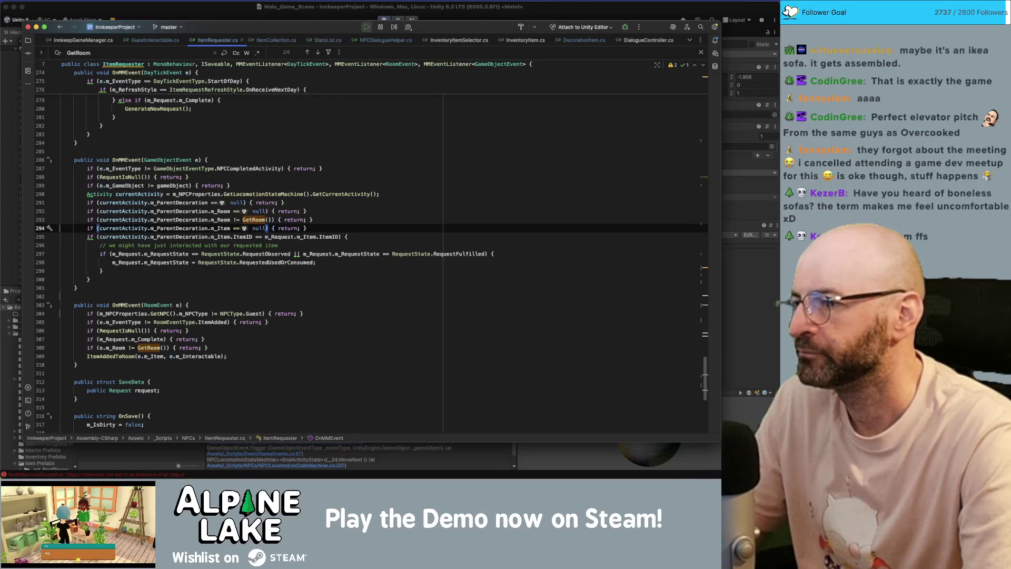
pyautogui.hotkey('shift', 'Home')
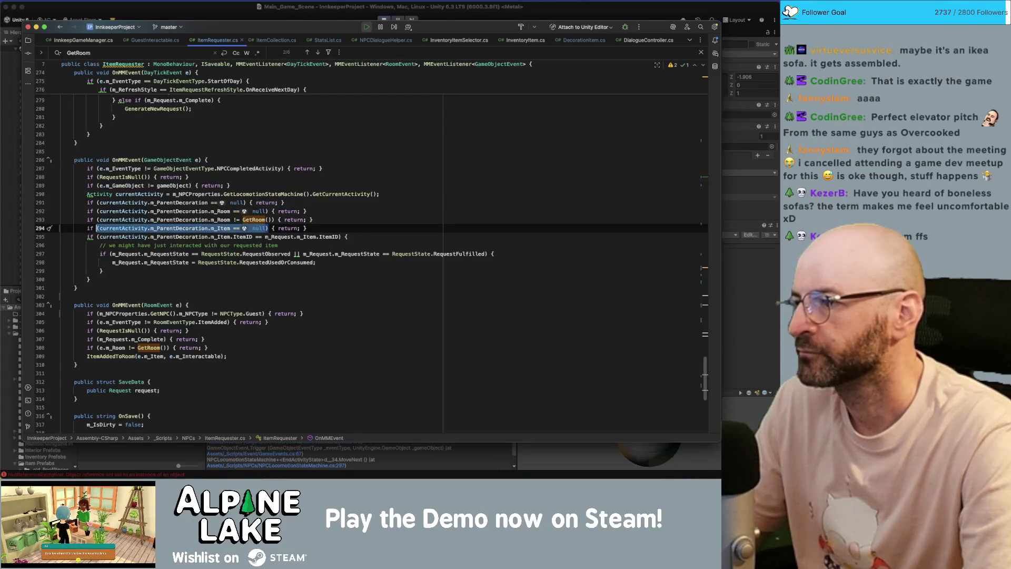
pyautogui.hotkey('ctrl', 'x')
pyautogui.press('Up')
pyautogui.press('Up')
pyautogui.press('End')
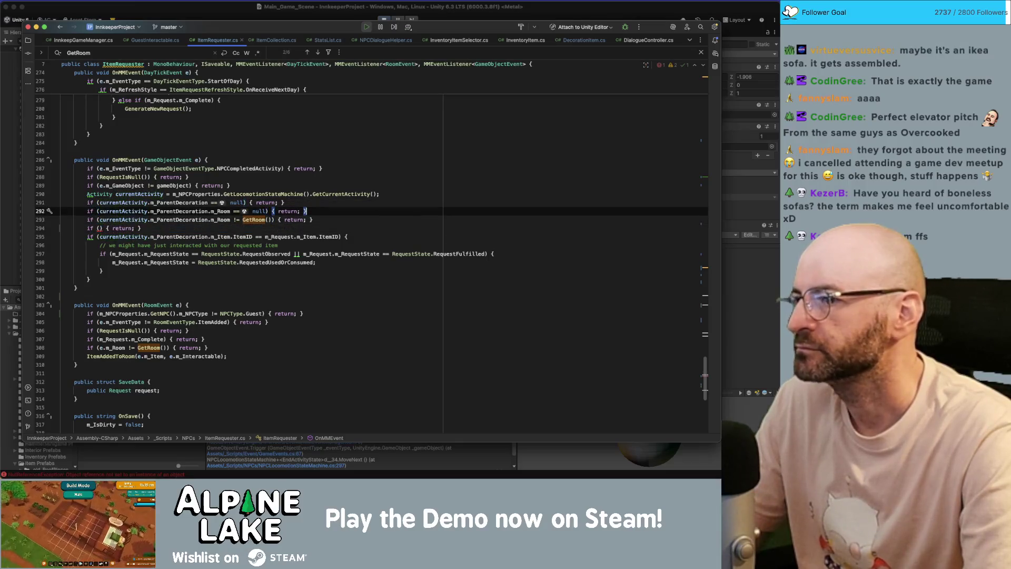
pyautogui.click(305, 211)
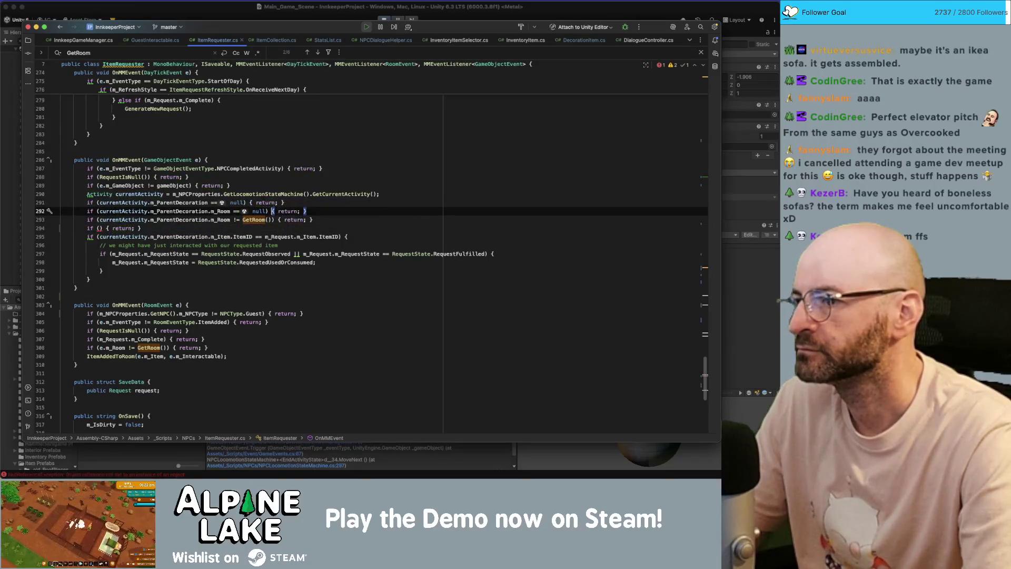
pyautogui.write('|| currentActivity.m_ParentDecoration.m_Item == null')
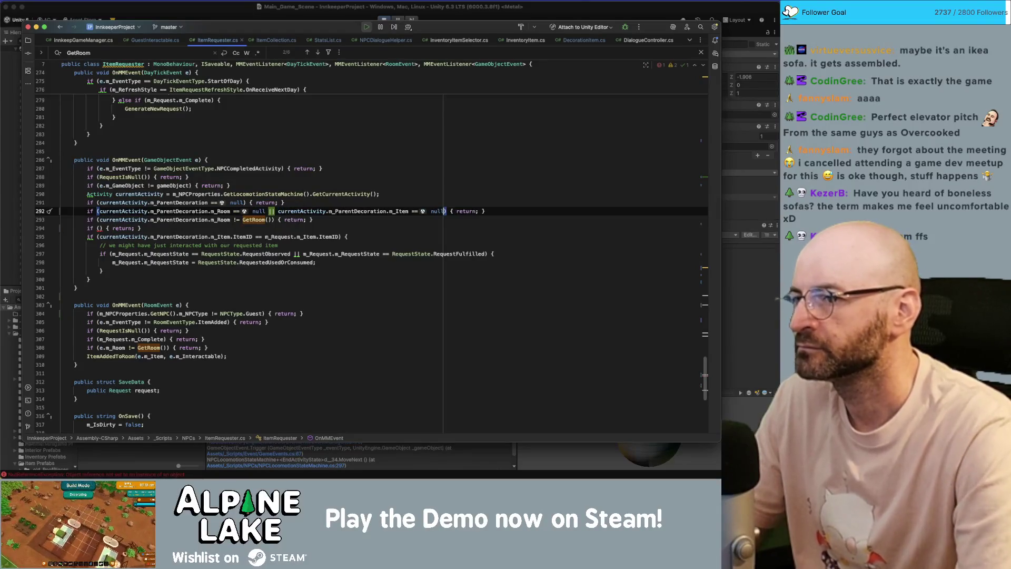
pyautogui.press('Down')
pyautogui.press('Down')
pyautogui.hotkey('shift', 'Home')
pyautogui.press('BackSpace')
pyautogui.press('BackSpace')
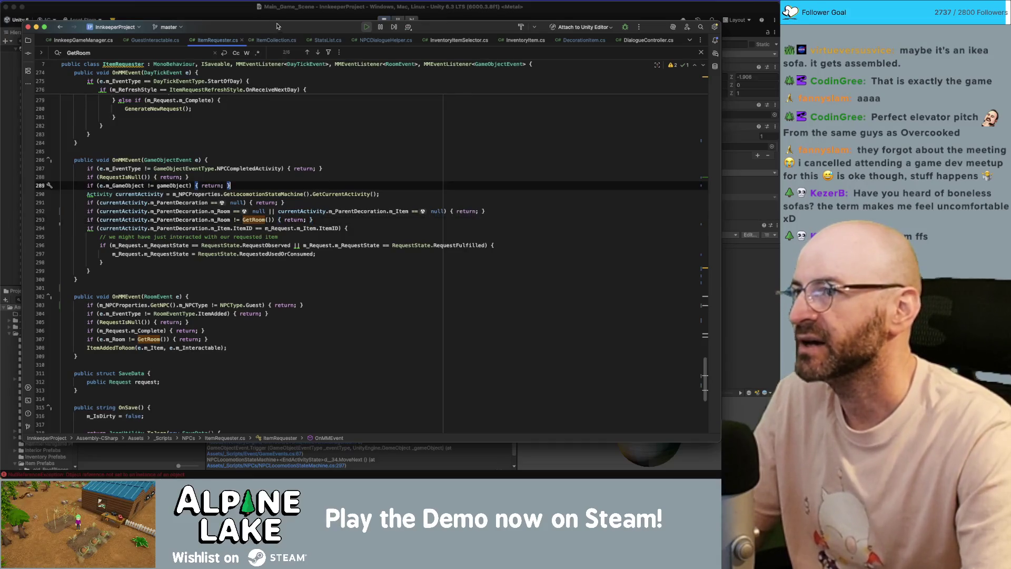
# From Unity's Console, open line 34 of ItemRequester.cs via the 'we have one and it is' entry.
pyautogui.click(295, 7)
pyautogui.click(384, 21)
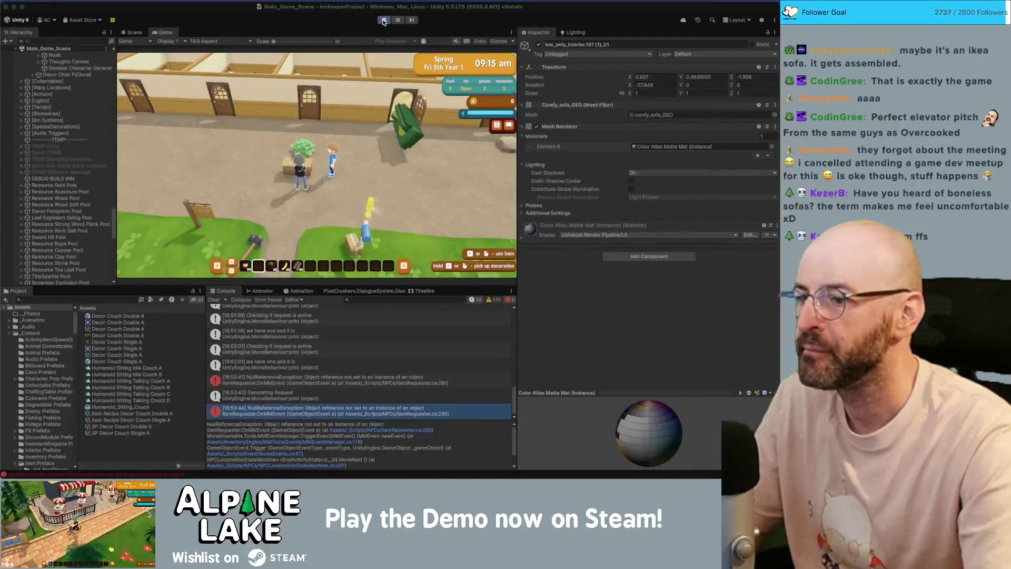
pyautogui.click(304, 373)
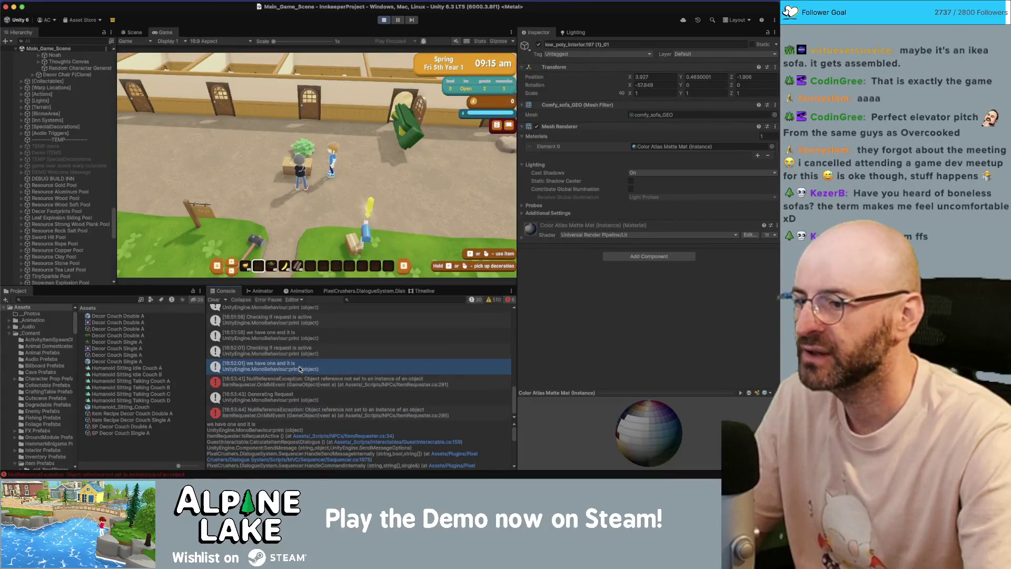
pyautogui.doubleClick(299, 369)
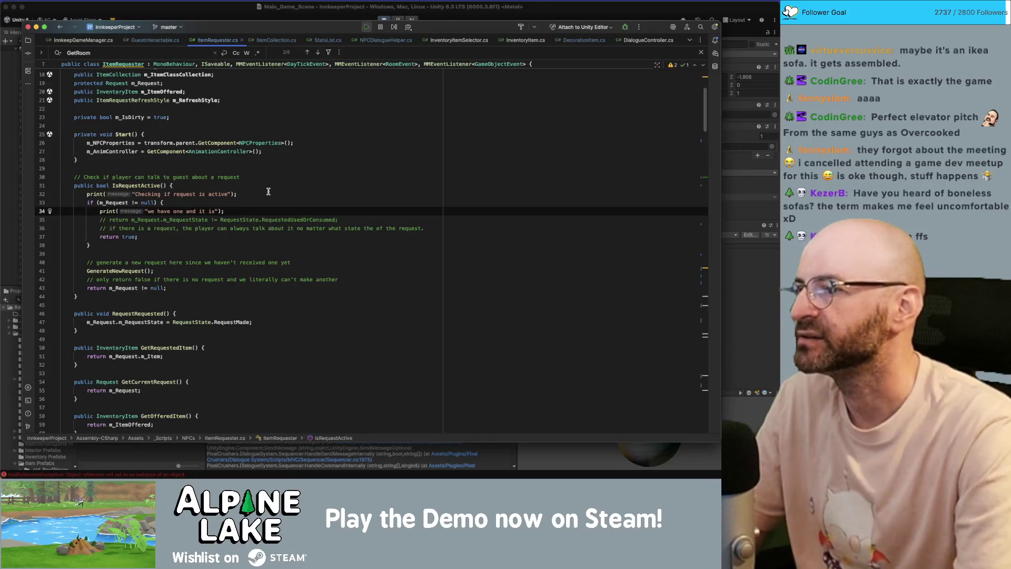
# Comment out the debug prints on line 34 and line 32 ('Checking if request is active').
pyautogui.press('super+slash')
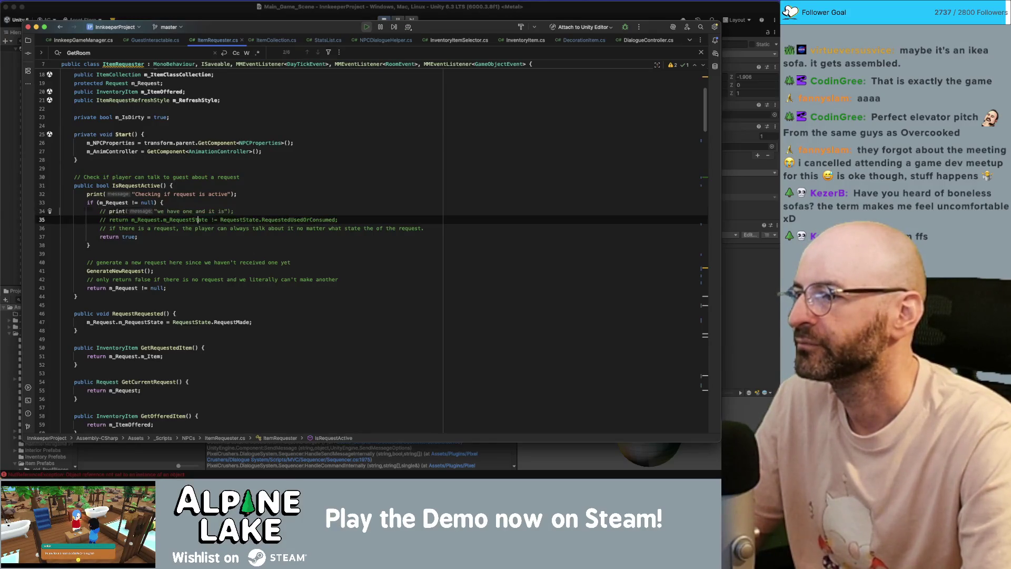
pyautogui.press('Up')
pyautogui.press('Up')
pyautogui.press('Up')
pyautogui.press('super+slash')
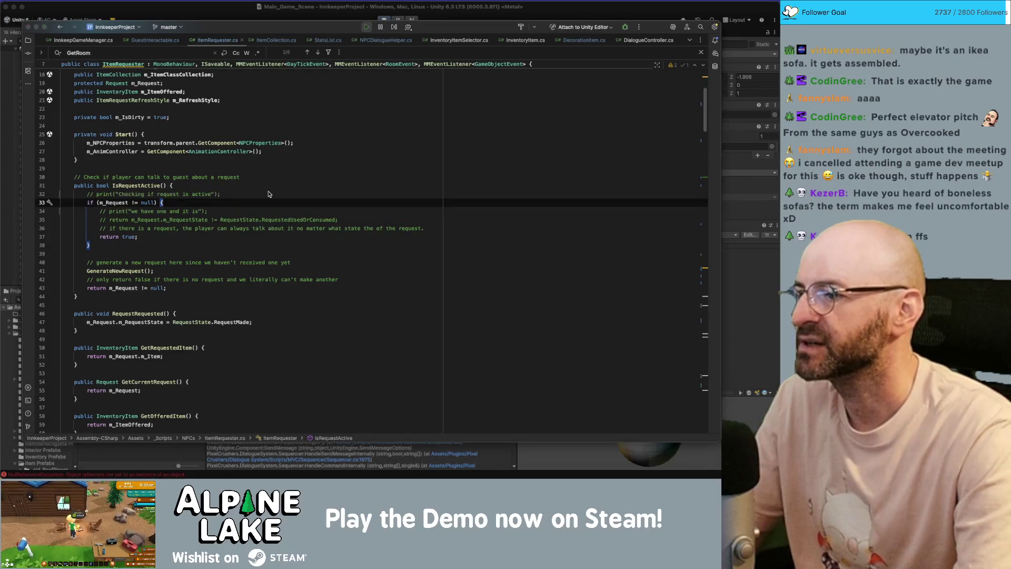
pyautogui.press('super+Tab')
# Reopen ItemRequester.cs from an earlier 'we have one' log entry and search for 'print('.
pyautogui.click(285, 340)
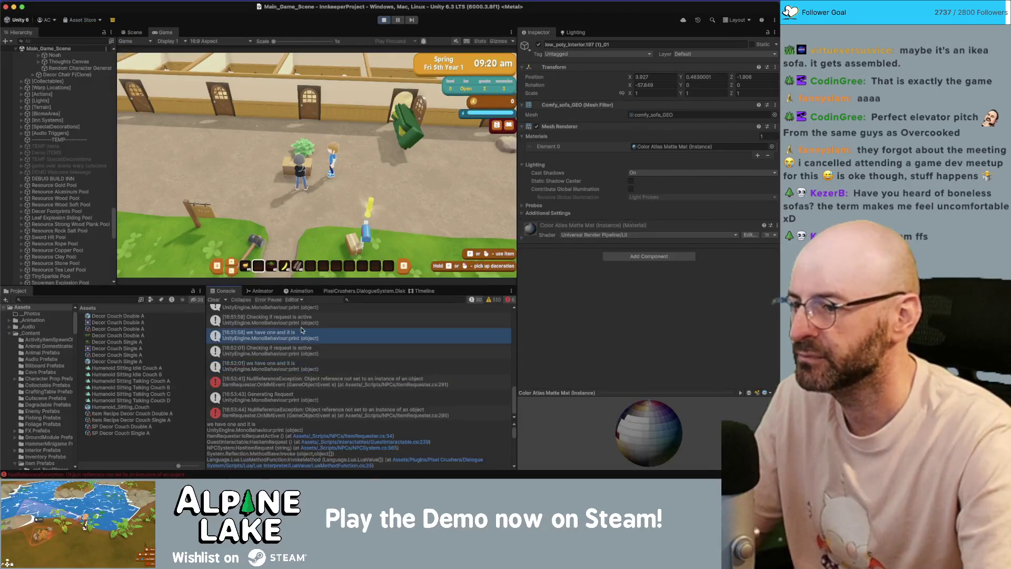
pyautogui.scroll(3, 304, 336)
pyautogui.doubleClick(303, 336)
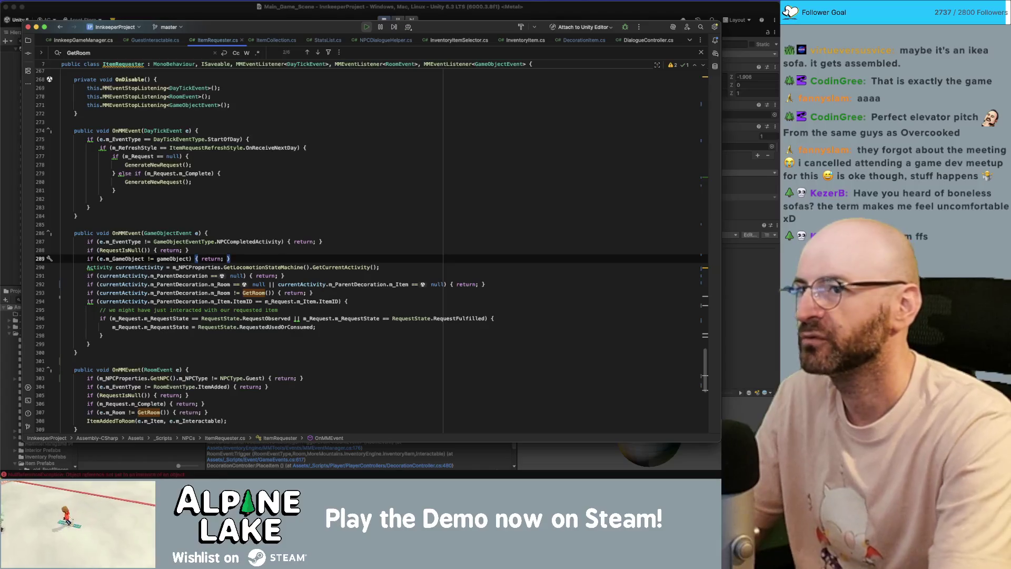
pyautogui.press('super+f')
pyautogui.write('print(')
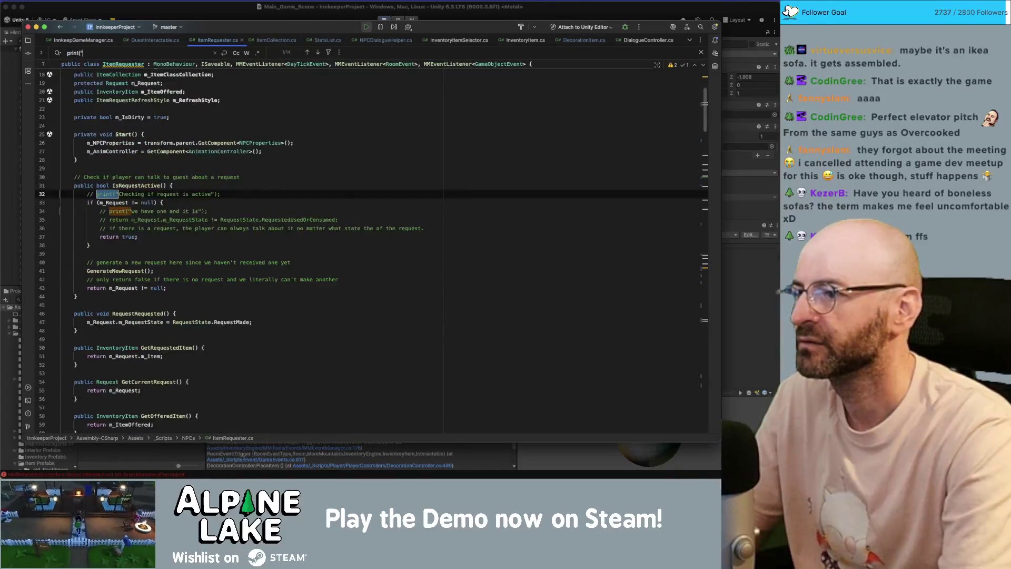
pyautogui.press('Return')
pyautogui.press('Return')
pyautogui.press('Return')
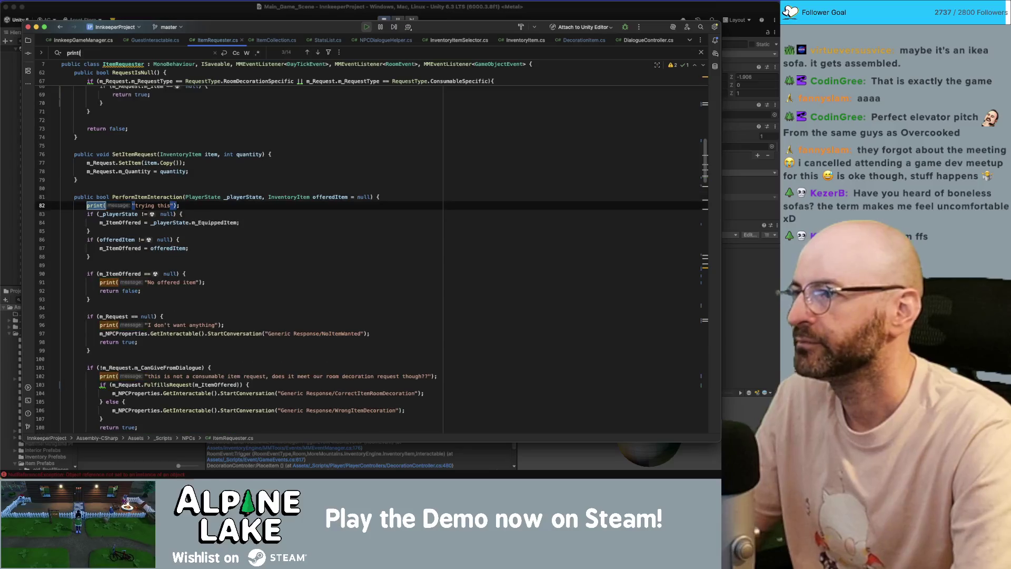
pyautogui.write('(')
# Comment out the 'trying this', 'No offered item', 'I don't want anything', decoration-request and wrong-consumable prints.
pyautogui.click(269, 130)
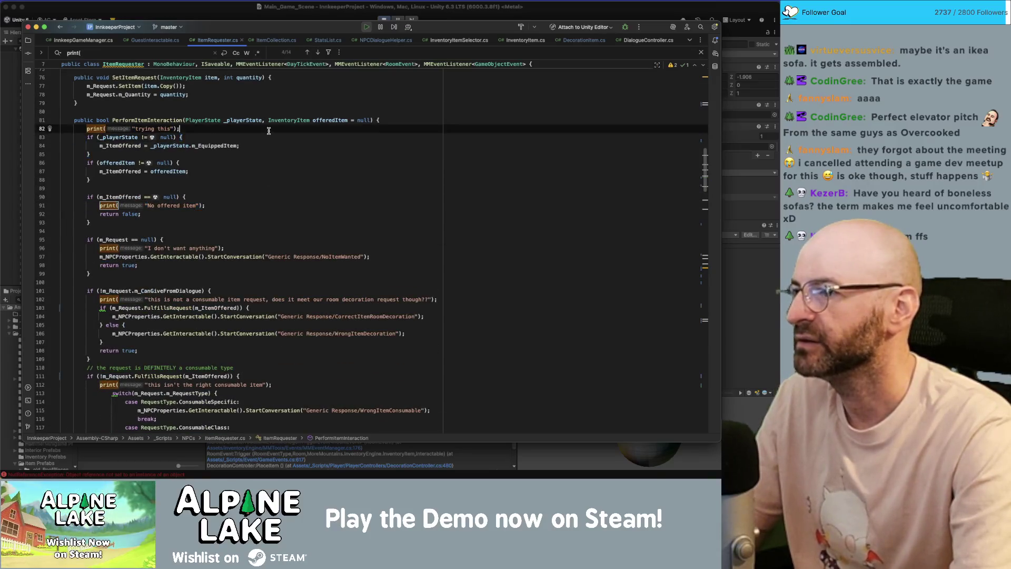
pyautogui.press('super+slash')
pyautogui.press('Down')
pyautogui.press('Down')
pyautogui.press('Down')
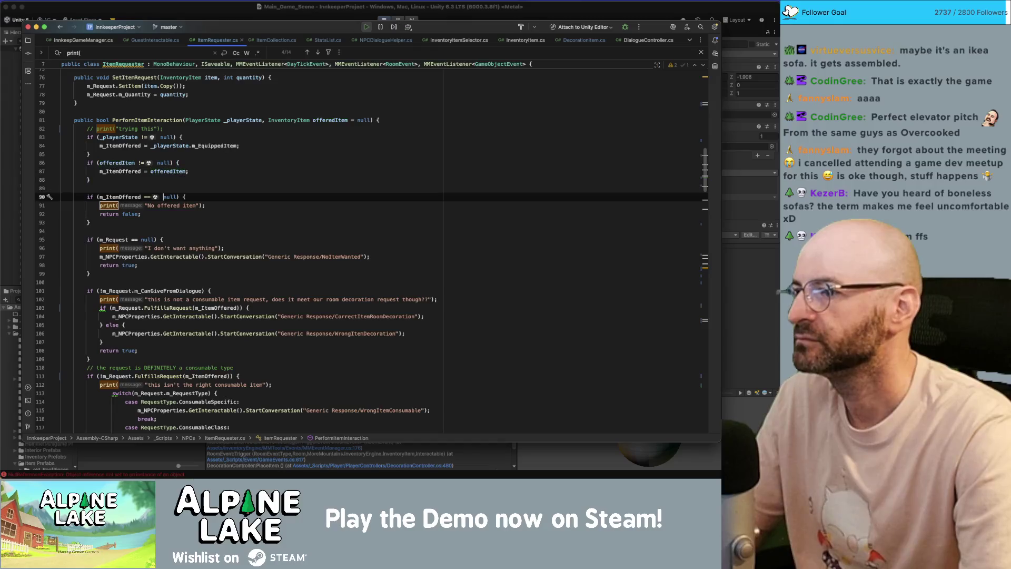
pyautogui.press('Up')
pyautogui.press('super+slash')
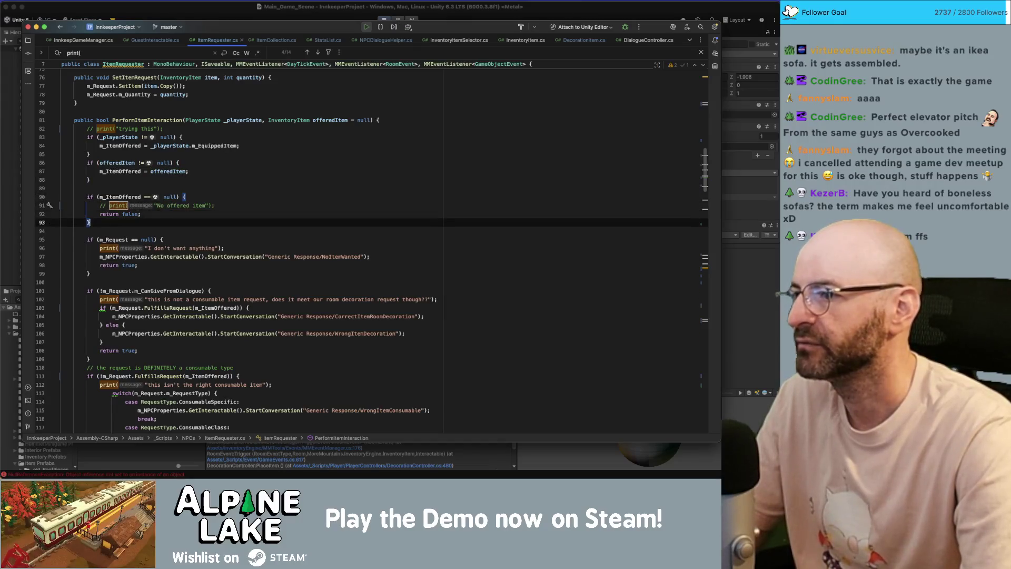
pyautogui.press('super+g')
pyautogui.press('super+slash')
pyautogui.press('super+g')
pyautogui.press('super+slash')
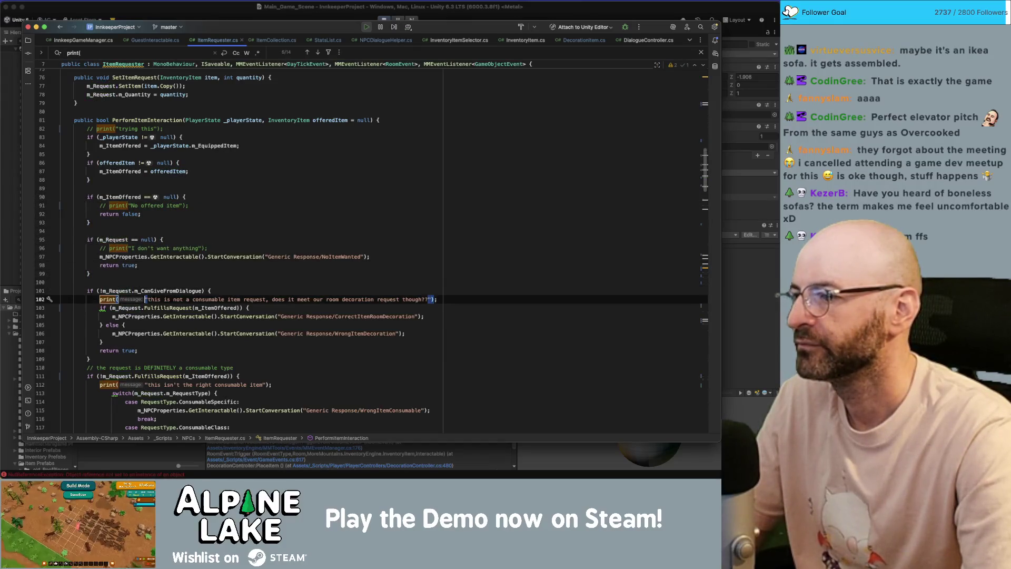
pyautogui.press('Down')
pyautogui.press('Down')
pyautogui.press('Down')
pyautogui.press('Down')
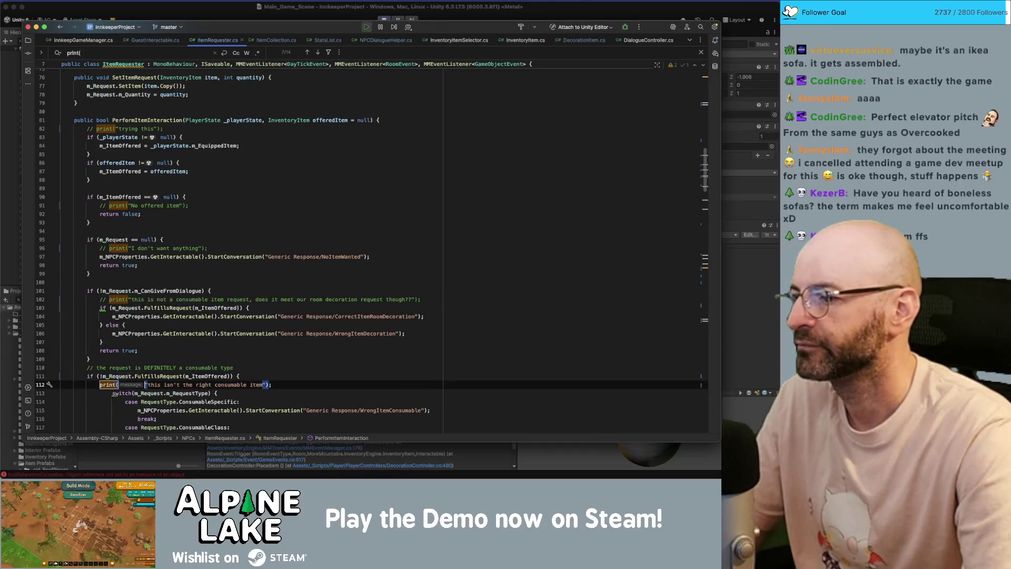
pyautogui.press('super+slash')
# Comment out the 'not enough' print on line 125, keeping 'Failed to destroy item'.
pyautogui.scroll(-5, 249, 292)
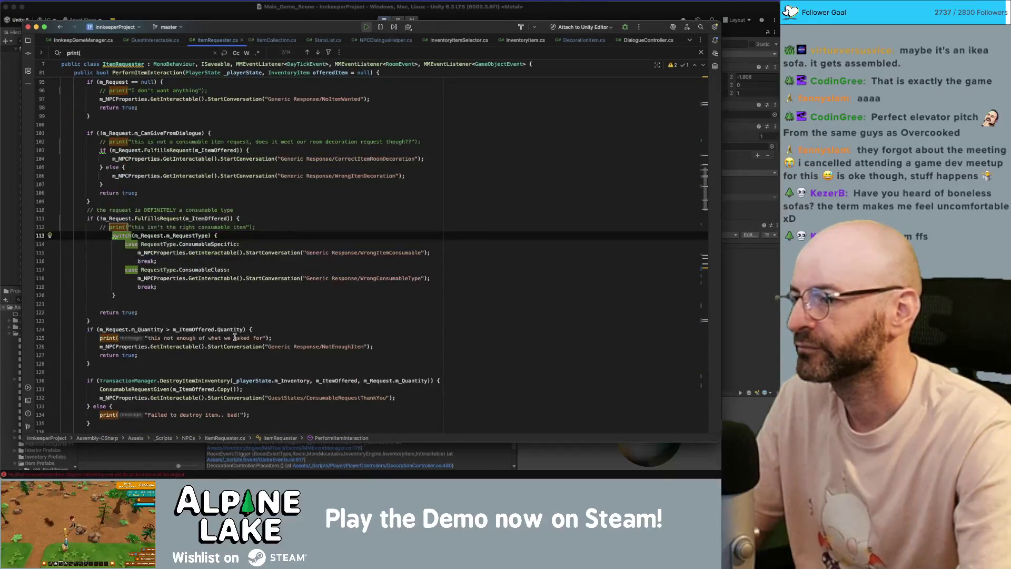
pyautogui.click(235, 337)
pyautogui.press('super+slash')
pyautogui.scroll(-2, 237, 337)
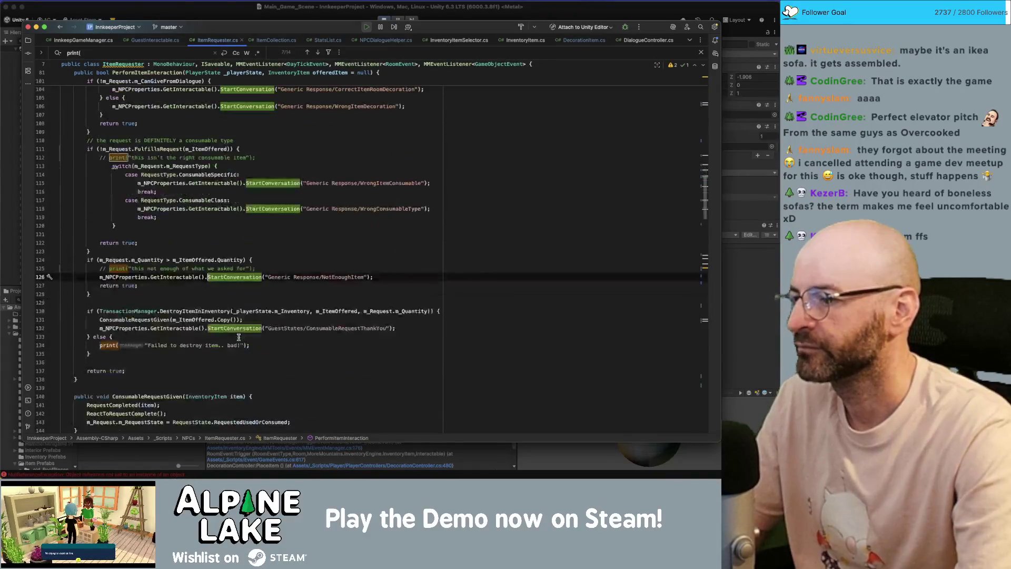
pyautogui.click(240, 345)
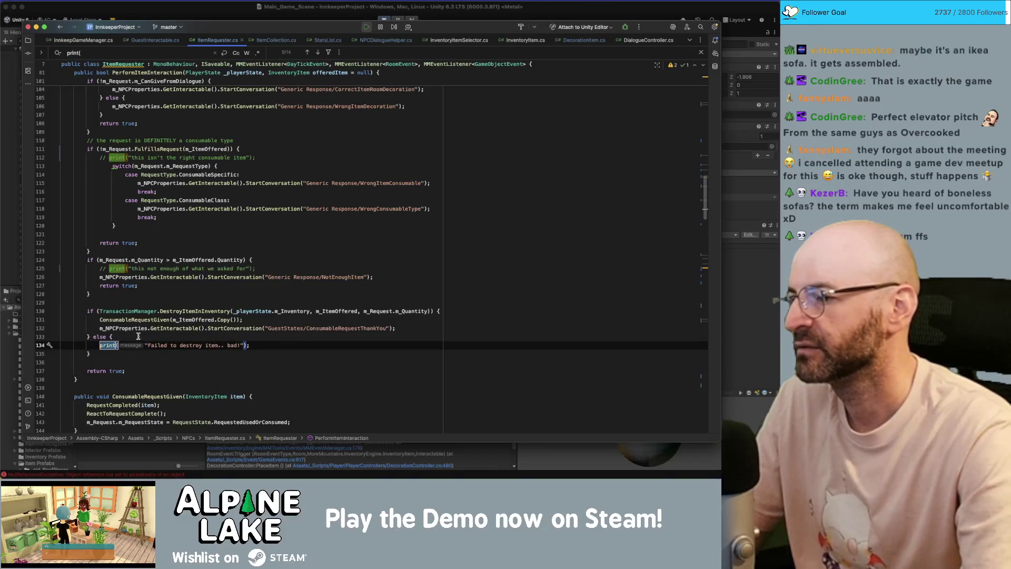
pyautogui.click(192, 326)
pyautogui.press('super+Tab')
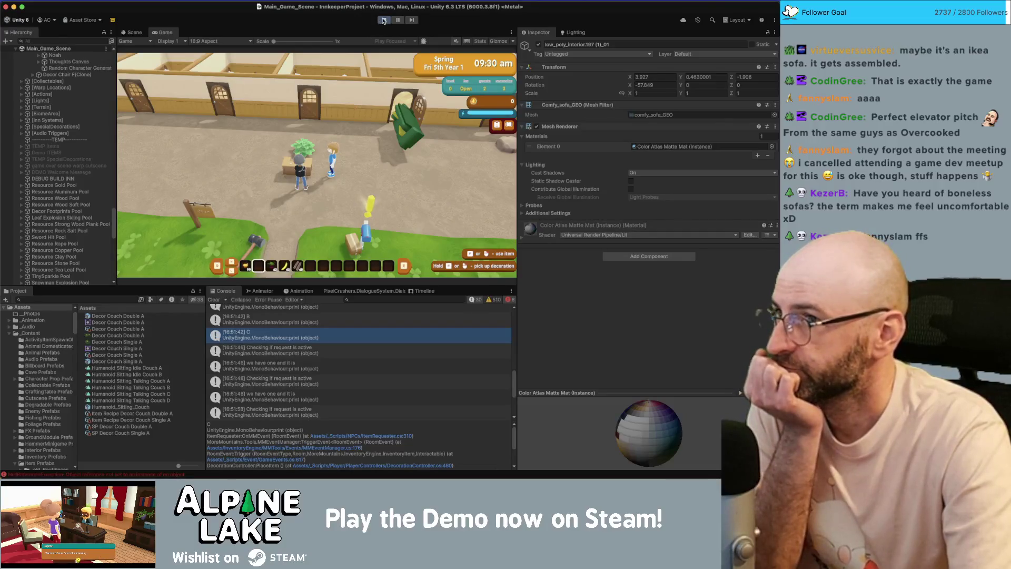
# Exit Play mode to end the running Unity playtest.
pyautogui.click(384, 20)
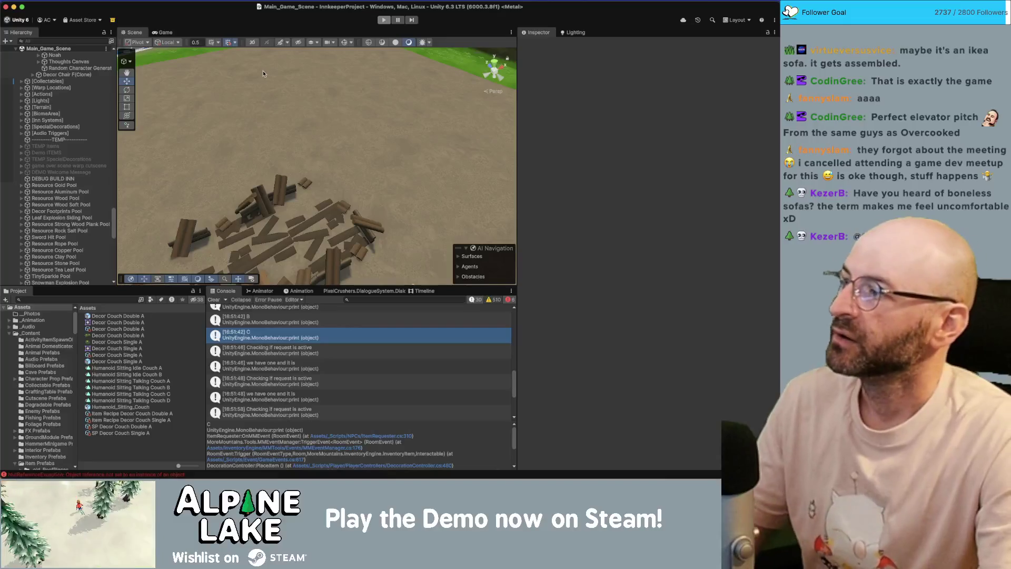
# Scroll through ItemRequester.cs in Rider, then start a new playtest in Unity.
pyautogui.press('super+Tab')
pyautogui.scroll(-10, 179, 201)
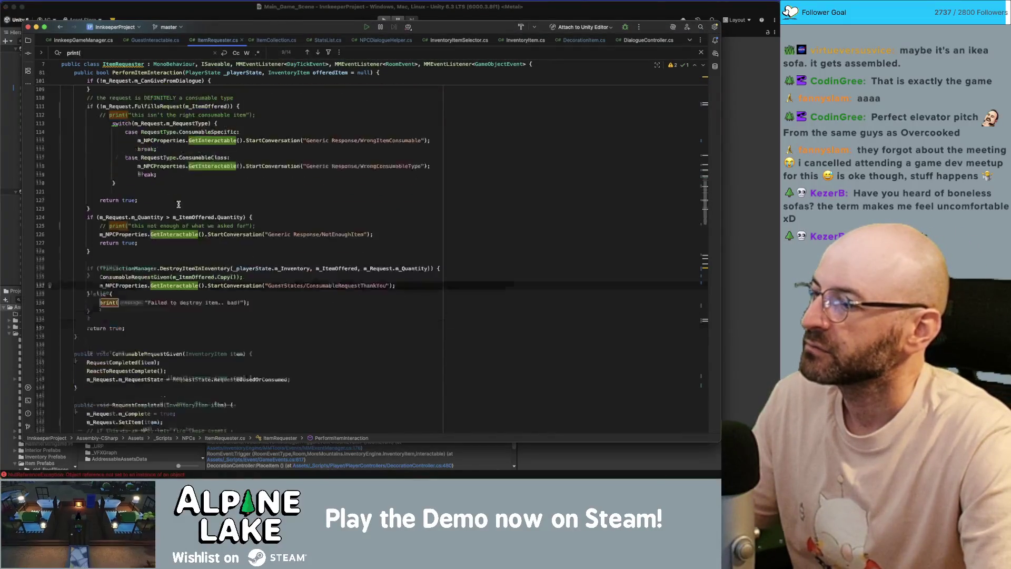
pyautogui.scroll(-15, 179, 201)
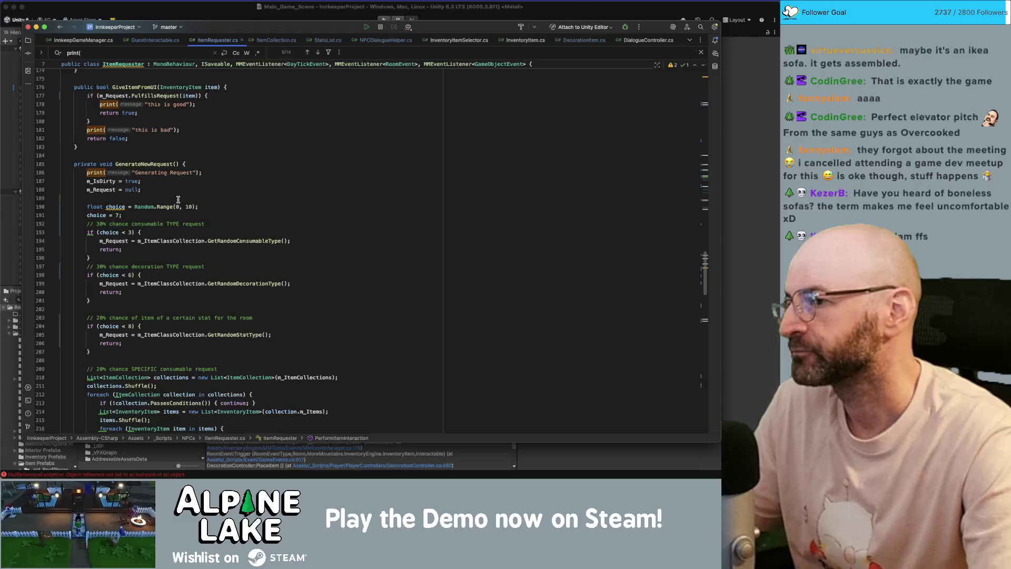
pyautogui.scroll(-4, 177, 199)
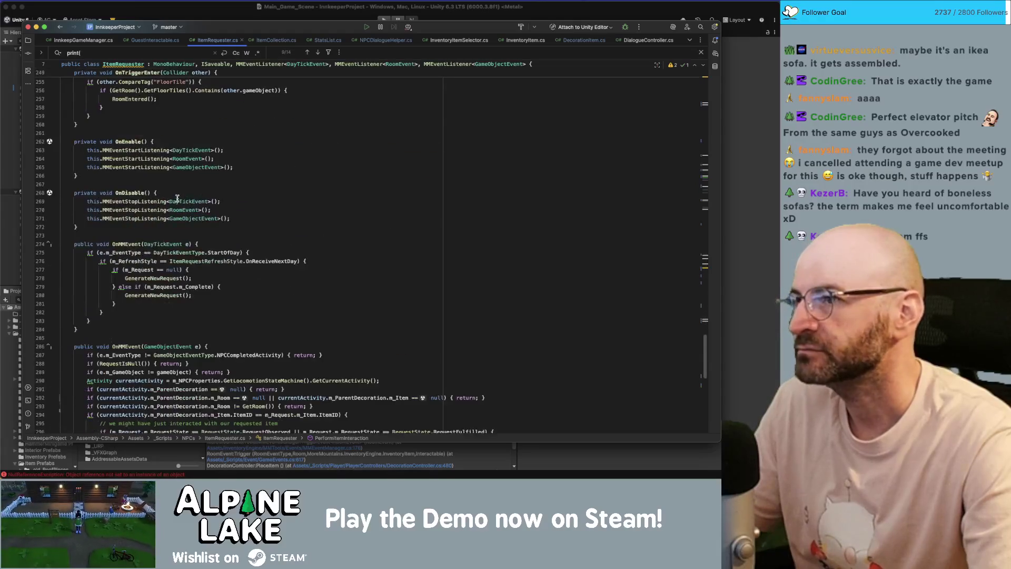
pyautogui.click(201, 20)
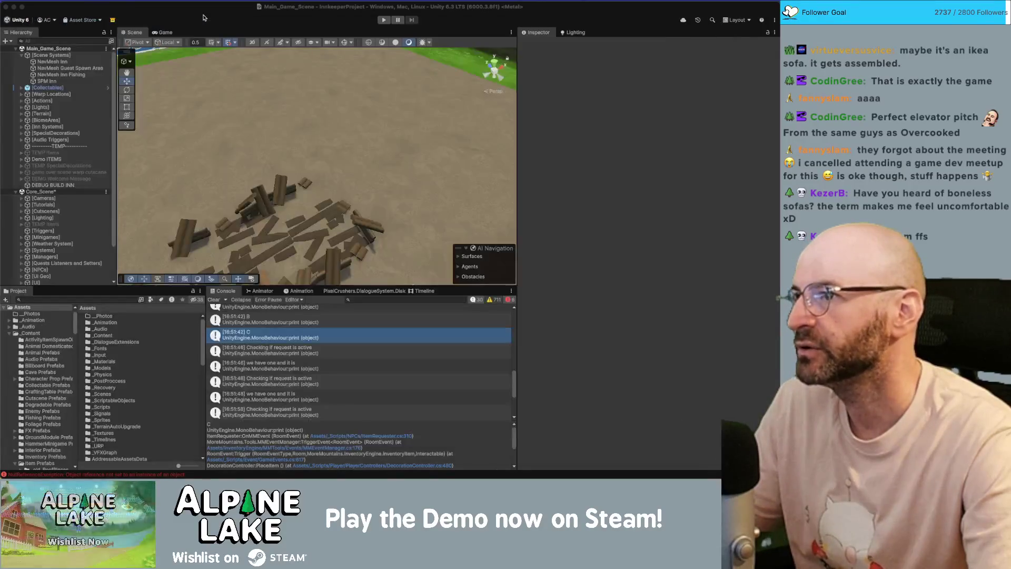
pyautogui.click(383, 20)
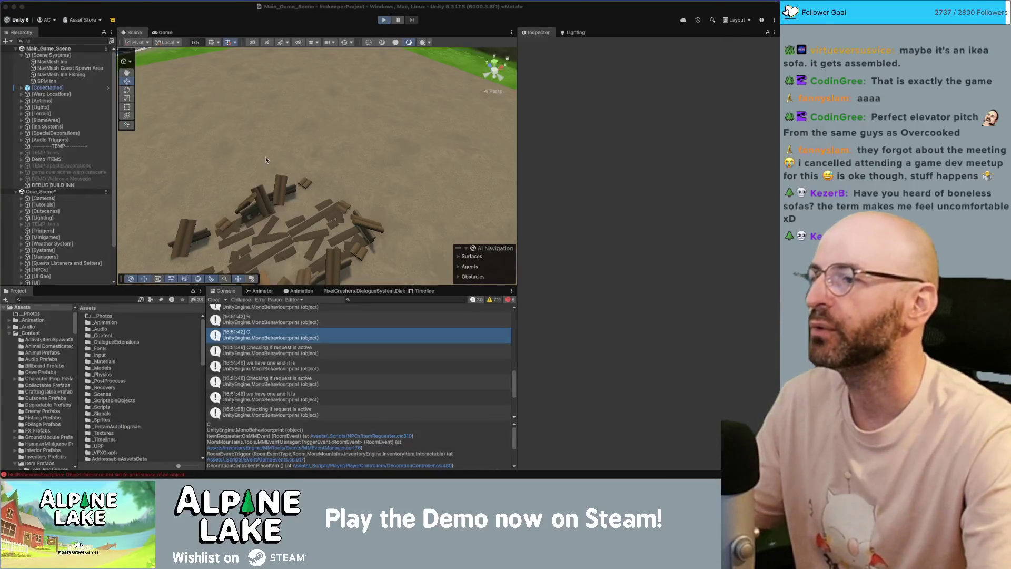
pyautogui.press('super+Tab')
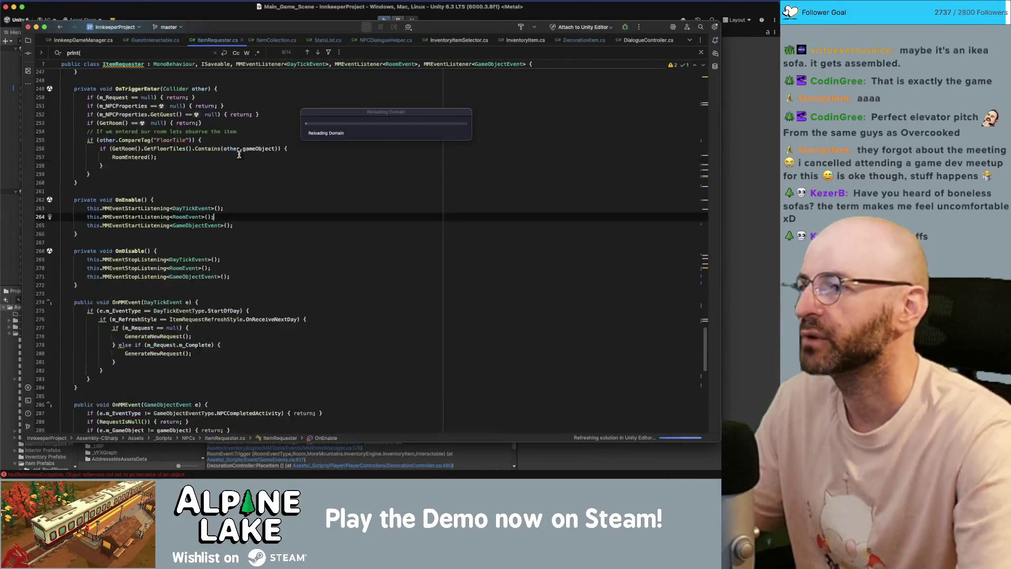
# Find GiveItemFromDialogue and follow its ConsumableRequestGiven call on line 169 to the definition.
pyautogui.press('super+f')
pyautogui.write('giveitem')
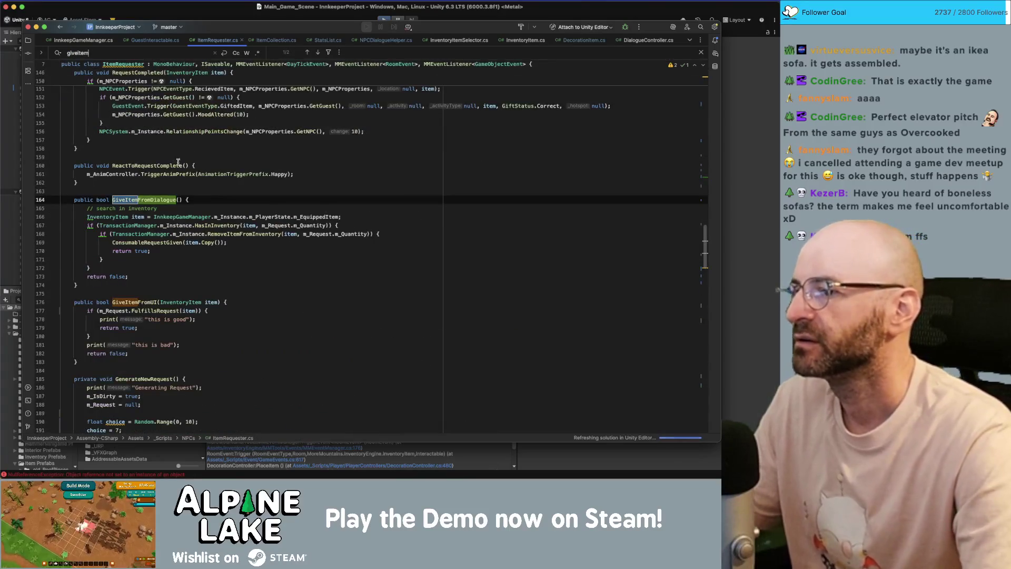
pyautogui.click(153, 200)
pyautogui.click(147, 243)
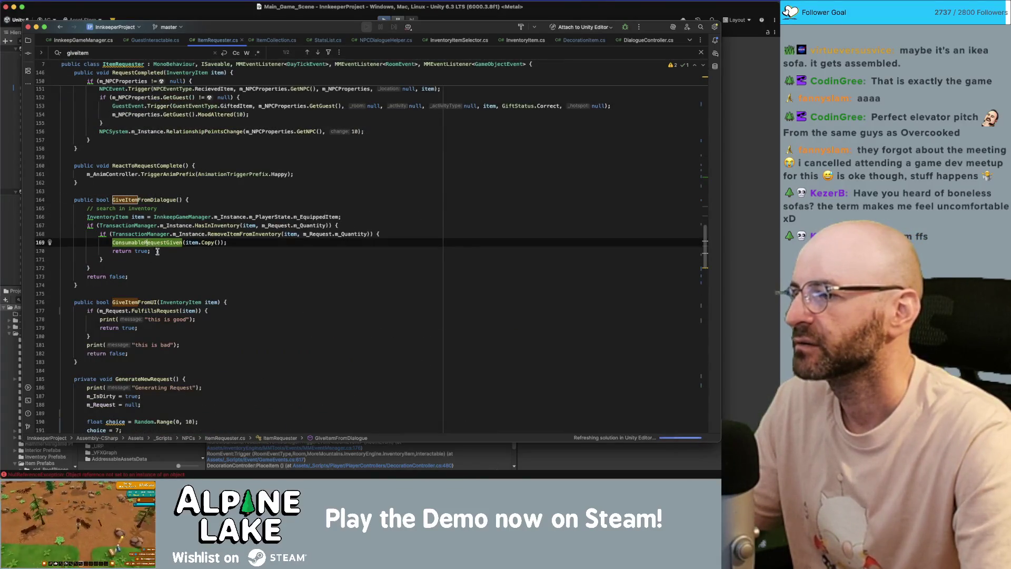
pyautogui.keyDown('super'); pyautogui.click(156, 242); pyautogui.keyUp('super')
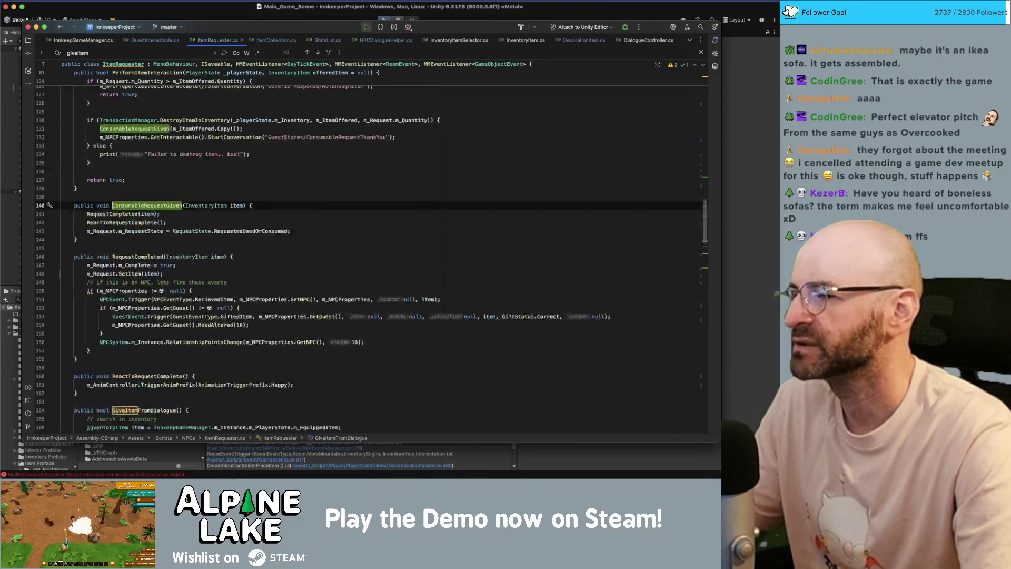
pyautogui.doubleClick(157, 207)
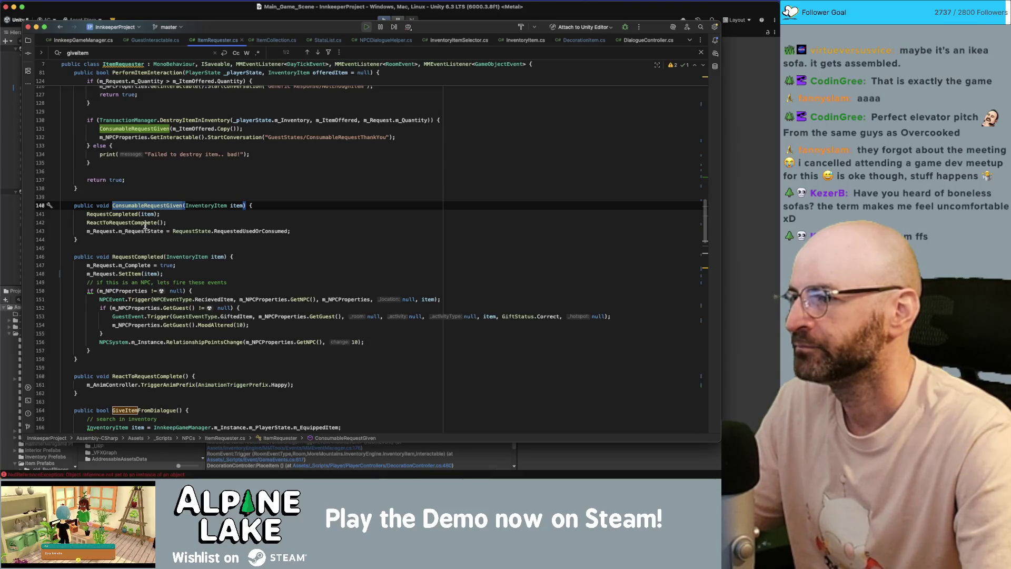
# Cycle through the RequestCompleted matches, stopping at the line 242 call in ItemAddedToRoom.
pyautogui.doubleClick(143, 257)
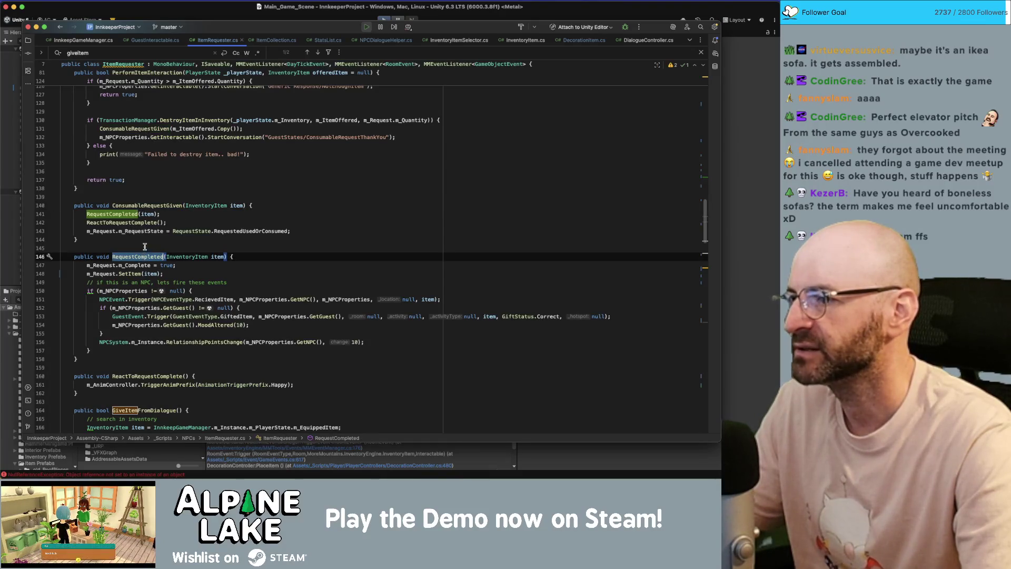
pyautogui.scroll(-2, 147, 242)
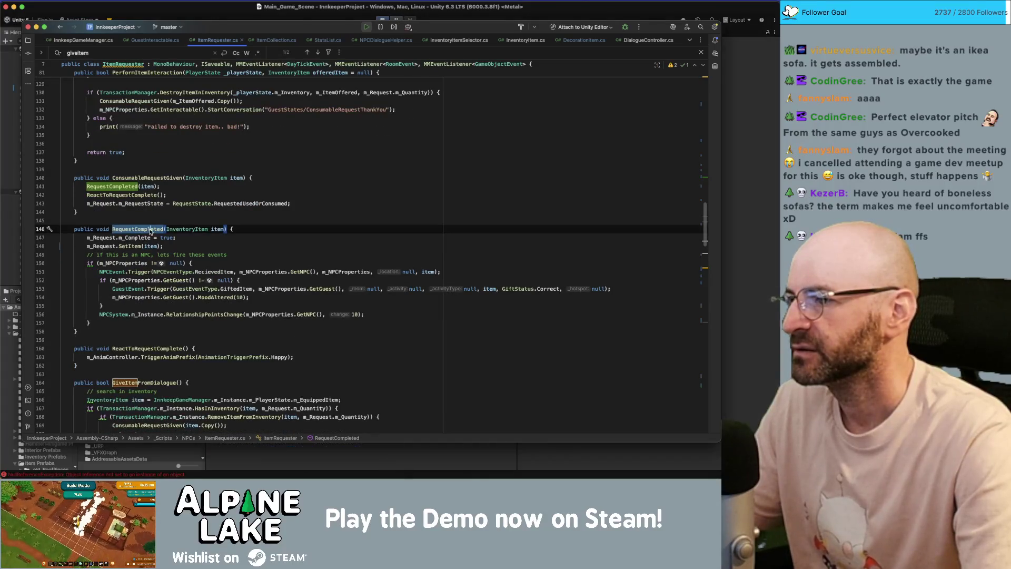
pyautogui.press('super+f')
pyautogui.press('Return')
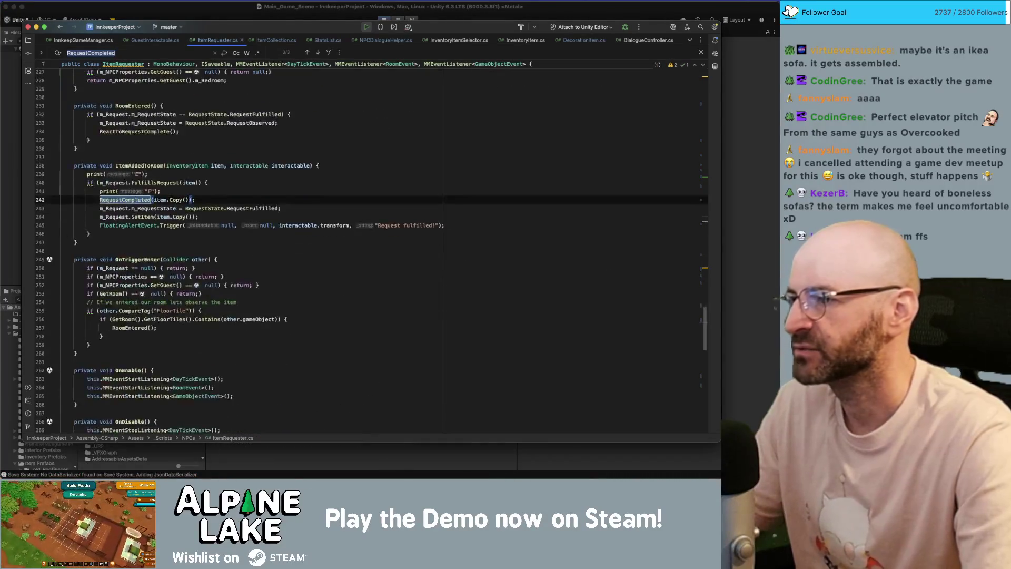
pyautogui.moveTo(119, 201)
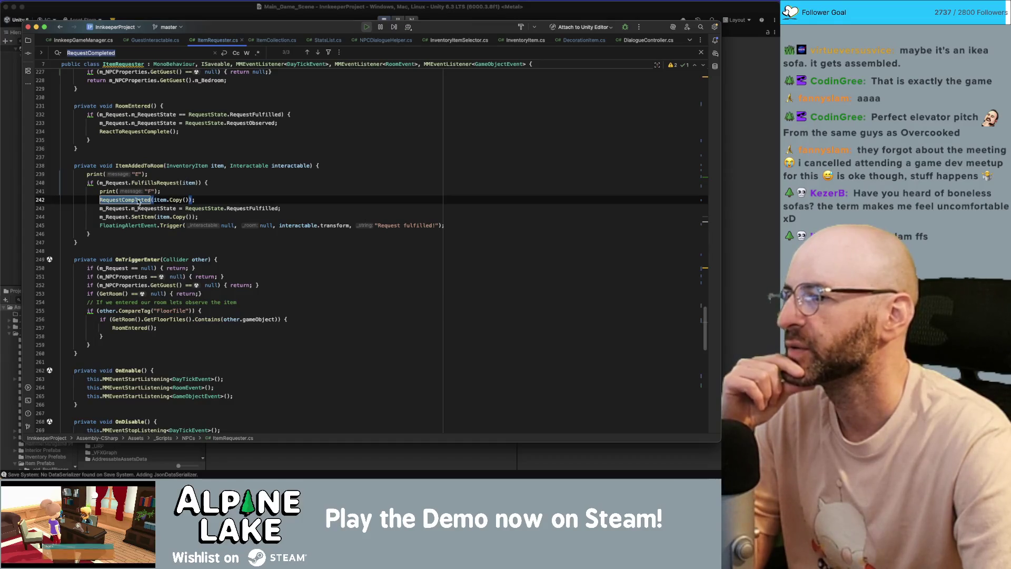
pyautogui.press('Return')
pyautogui.press('Return')
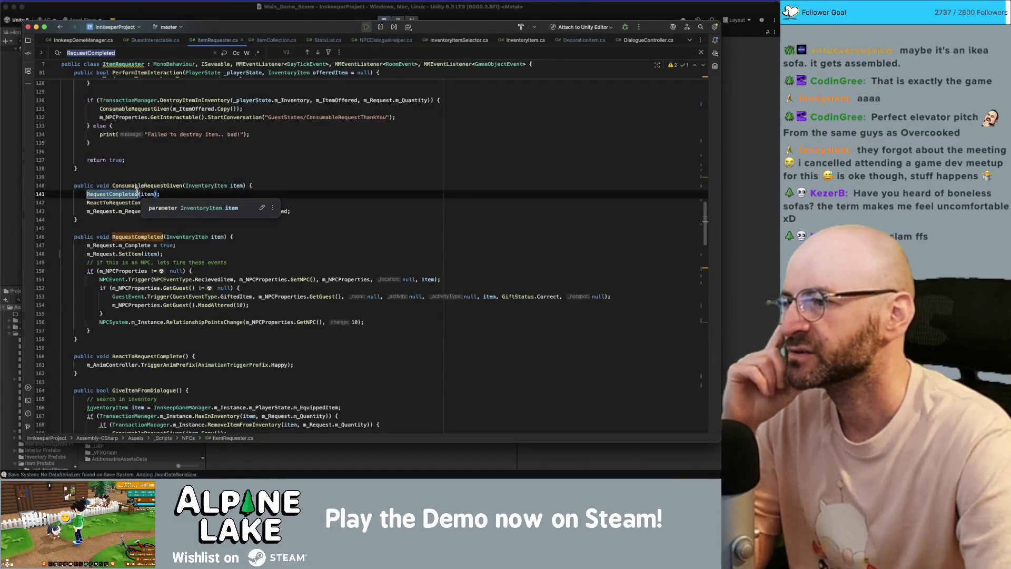
pyautogui.press('Return')
pyautogui.press('Return')
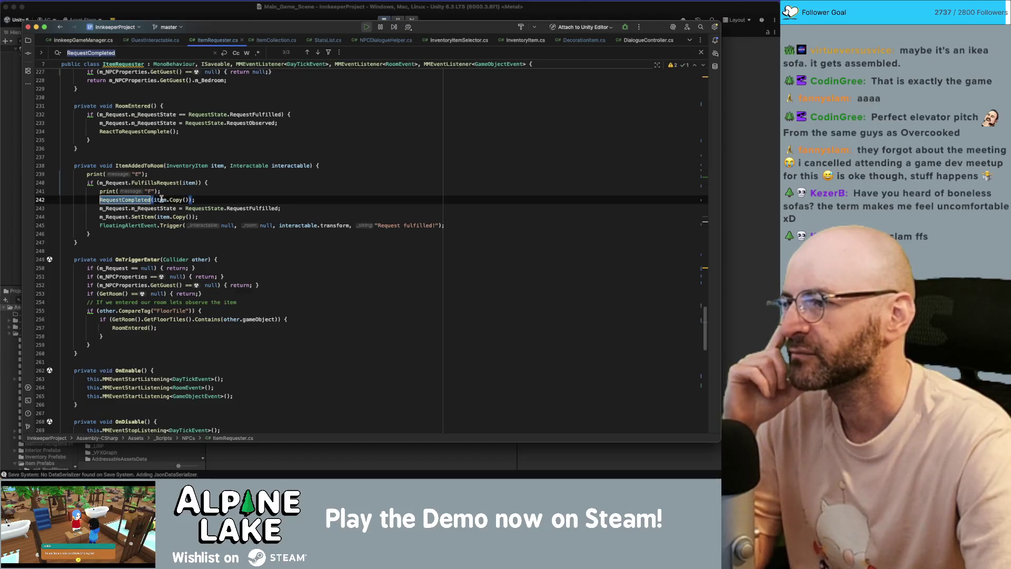
# Delete the redundant SetItem(item.Copy()) line from ItemAddedToRoom.
pyautogui.click(203, 217)
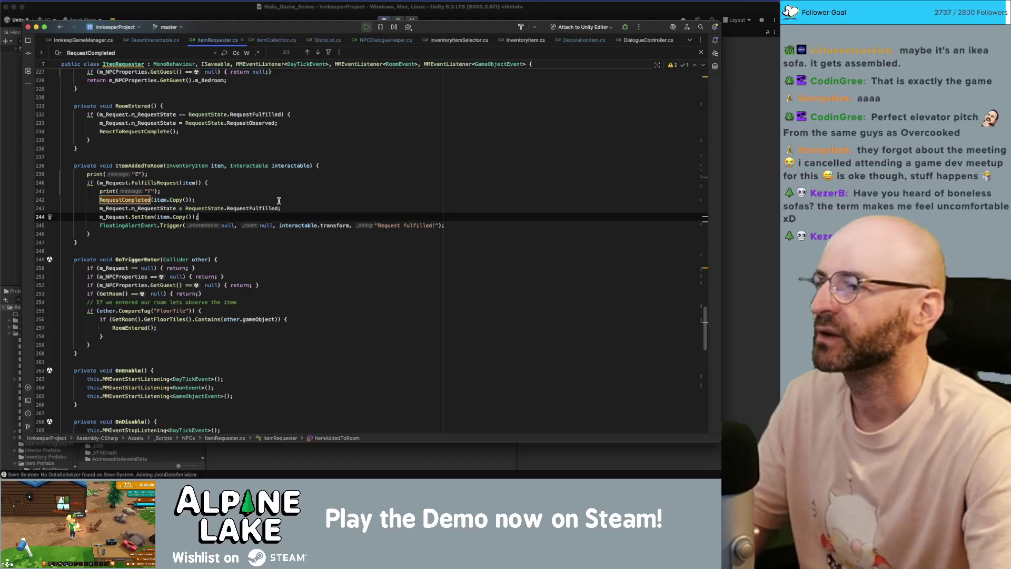
pyautogui.hotkey('shift', 'Home')
pyautogui.press('BackSpace')
pyautogui.press('BackSpace')
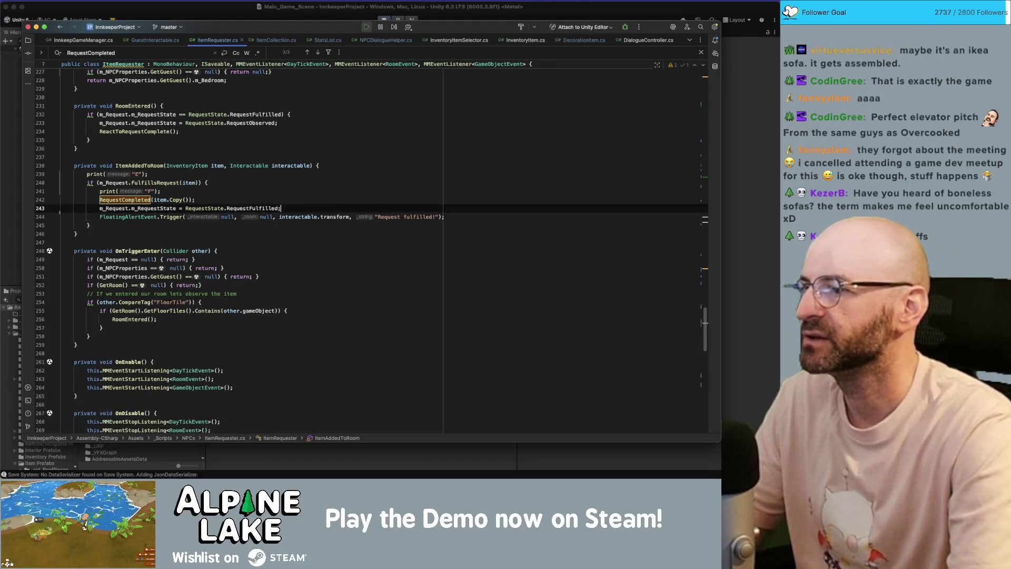
# Check the SetItem call inside RequestCompleted at line 141, then return to Unity.
pyautogui.doubleClick(120, 200)
pyautogui.press('super+f')
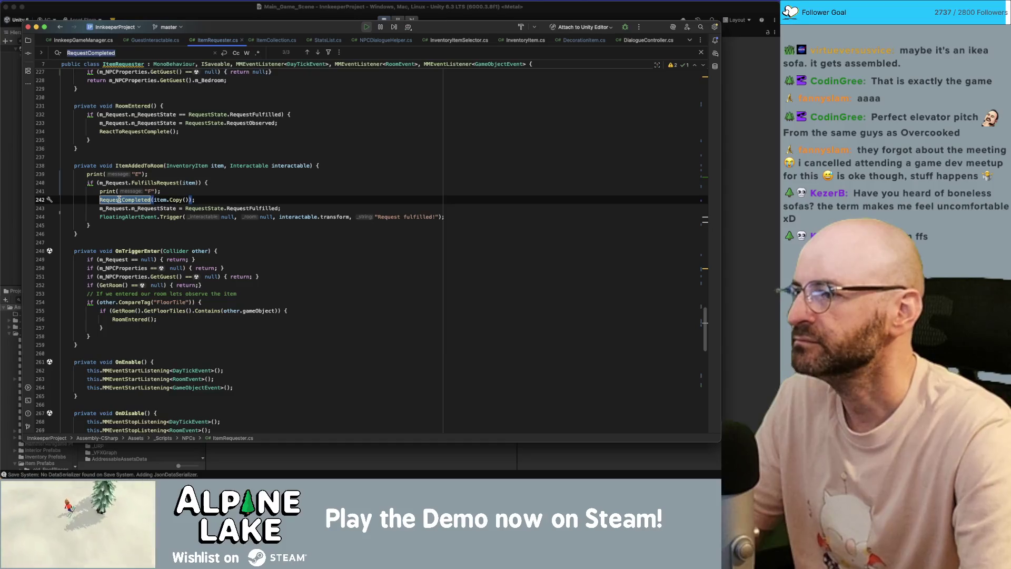
pyautogui.press('Return')
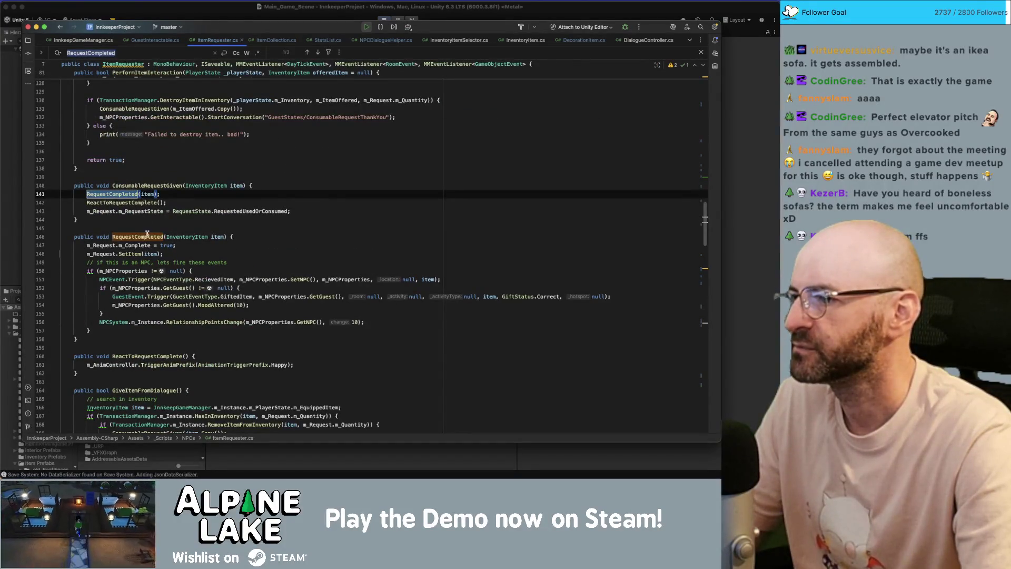
pyautogui.click(125, 253)
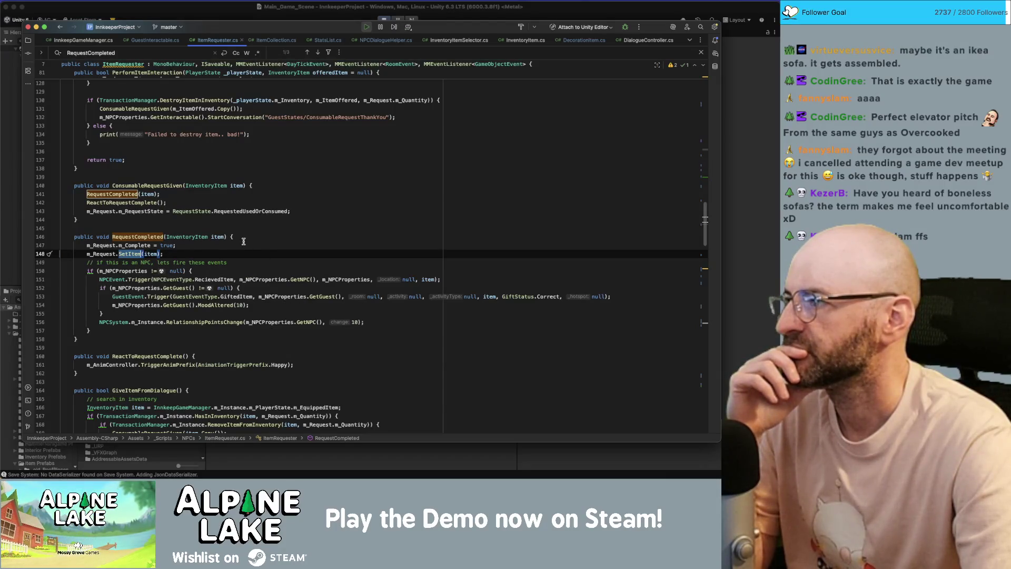
pyautogui.click(412, 22)
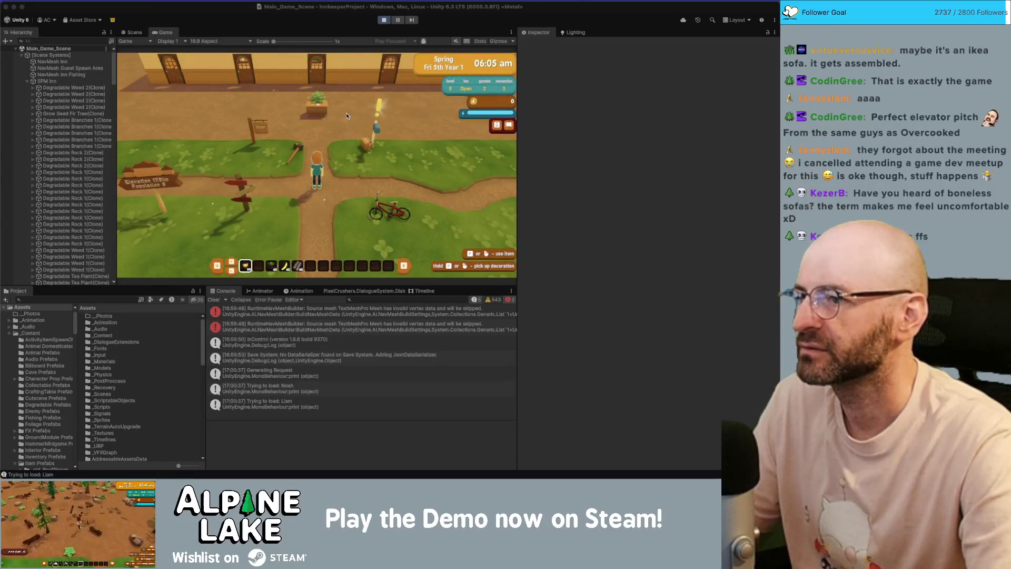
# Walk the player into the inn, talk to the guest and choose 'Need anything?'.
pyautogui.press('super+Tab')
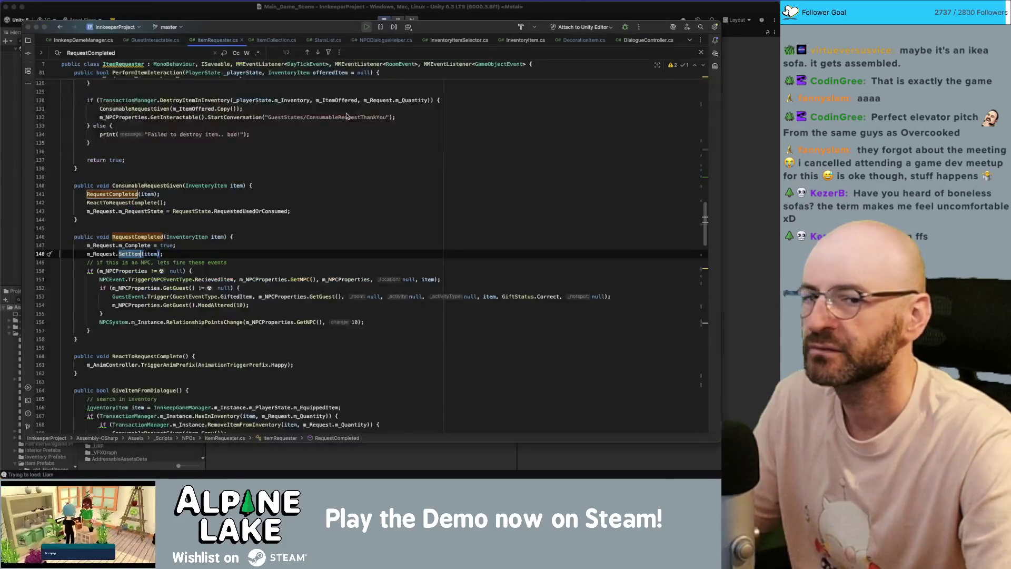
pyautogui.press('super+Tab')
pyautogui.press('w')
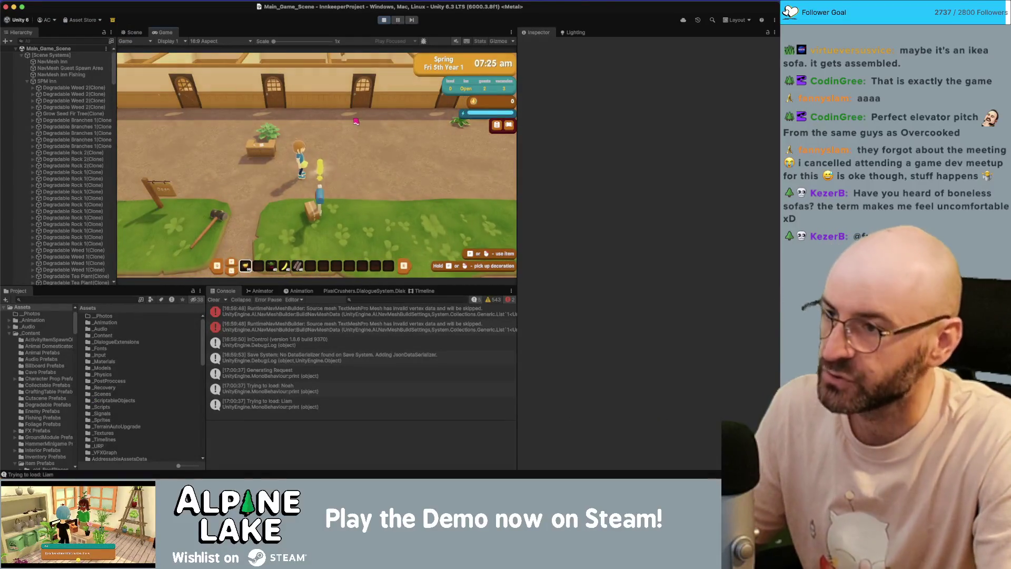
pyautogui.press('w')
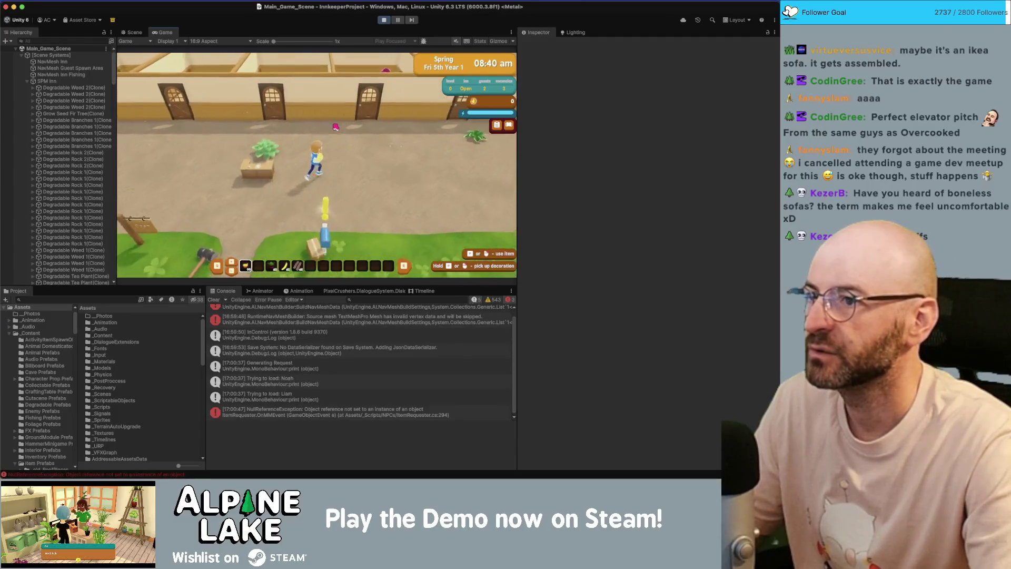
pyautogui.press('w')
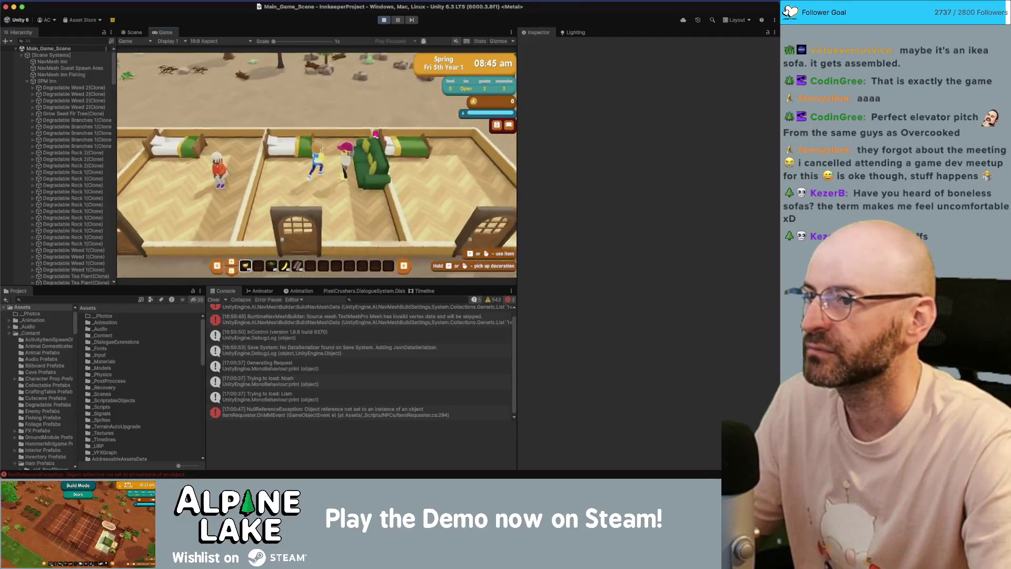
pyautogui.press('e')
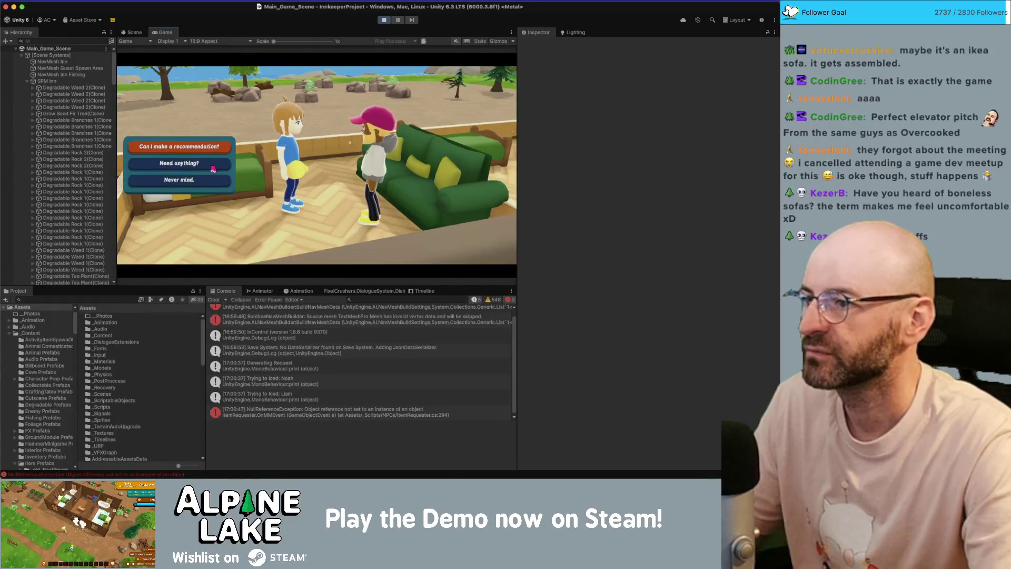
pyautogui.click(212, 167)
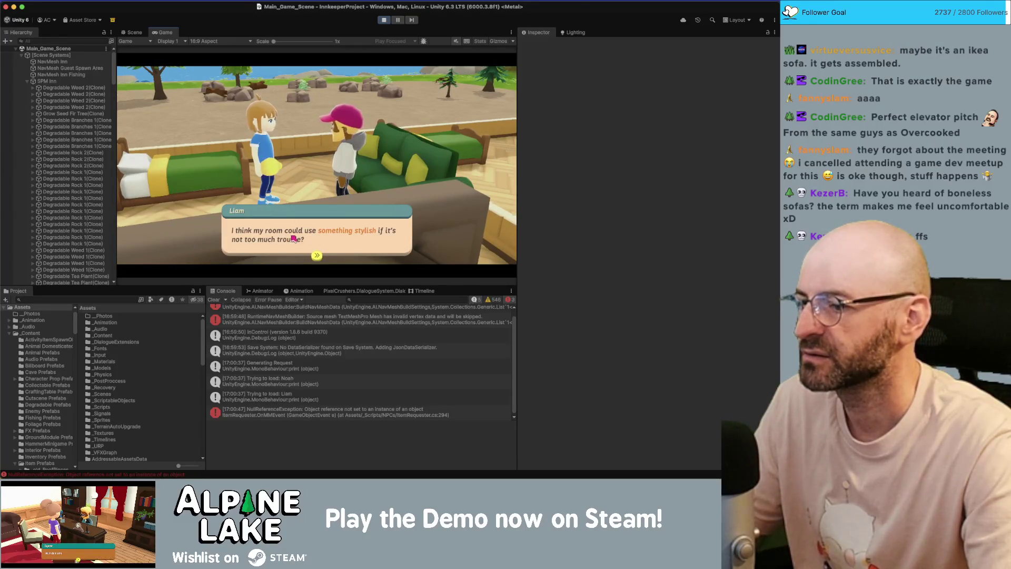
# Select the NullReferenceException in the Console and open its source line from the stack trace.
pyautogui.click(277, 394)
pyautogui.click(270, 410)
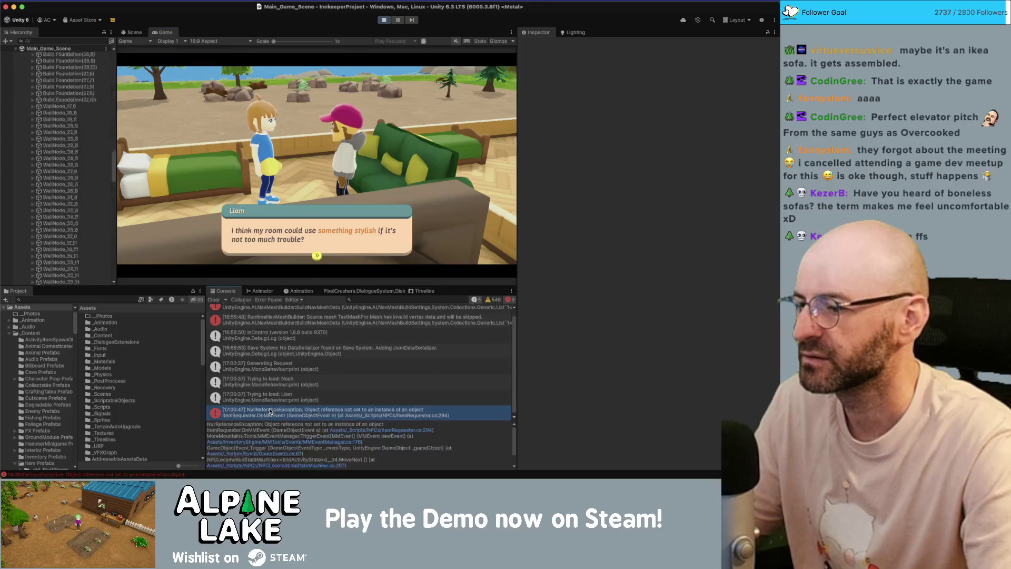
pyautogui.click(377, 431)
pyautogui.click(378, 431)
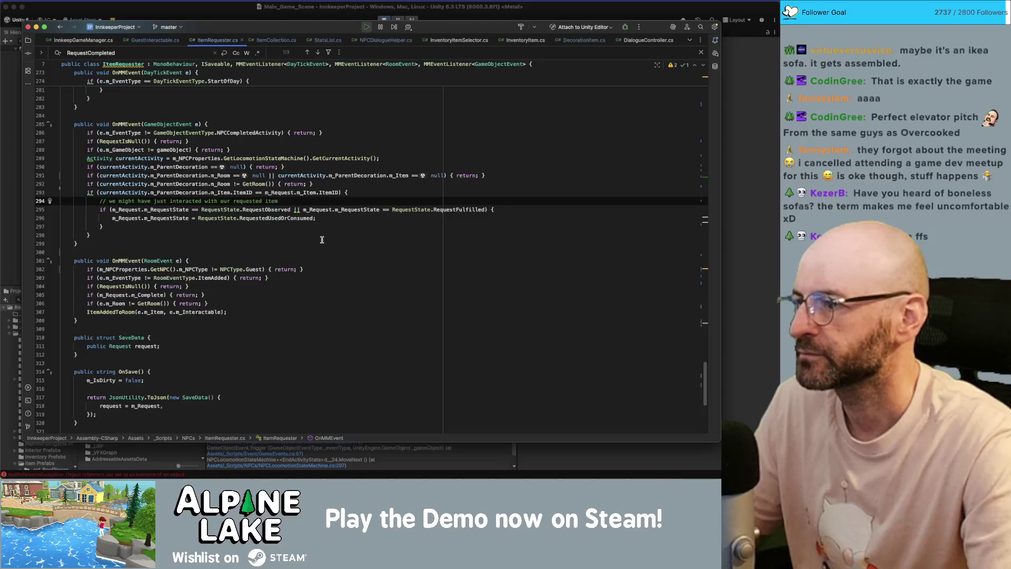
pyautogui.press('super+Tab')
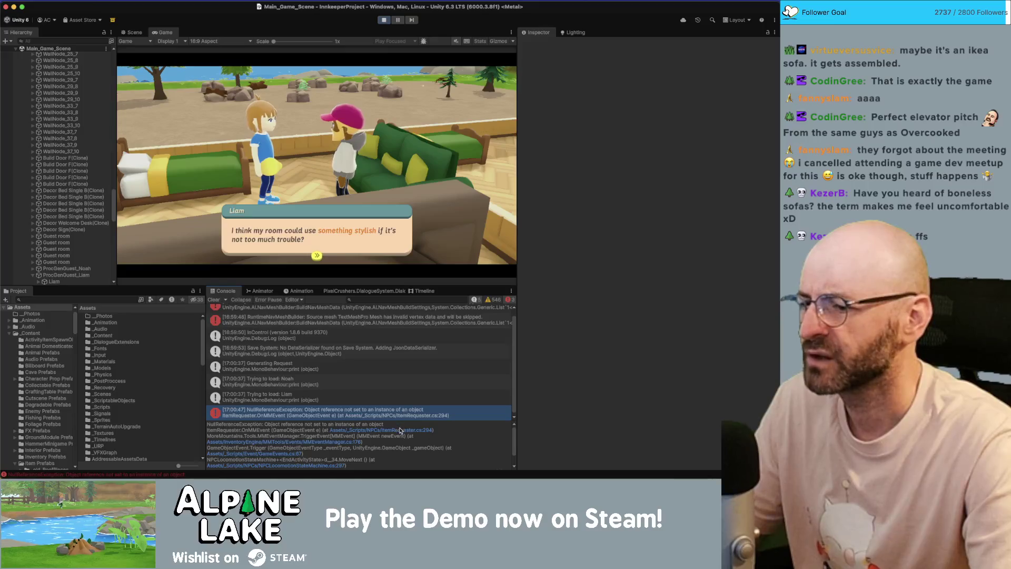
pyautogui.click(400, 431)
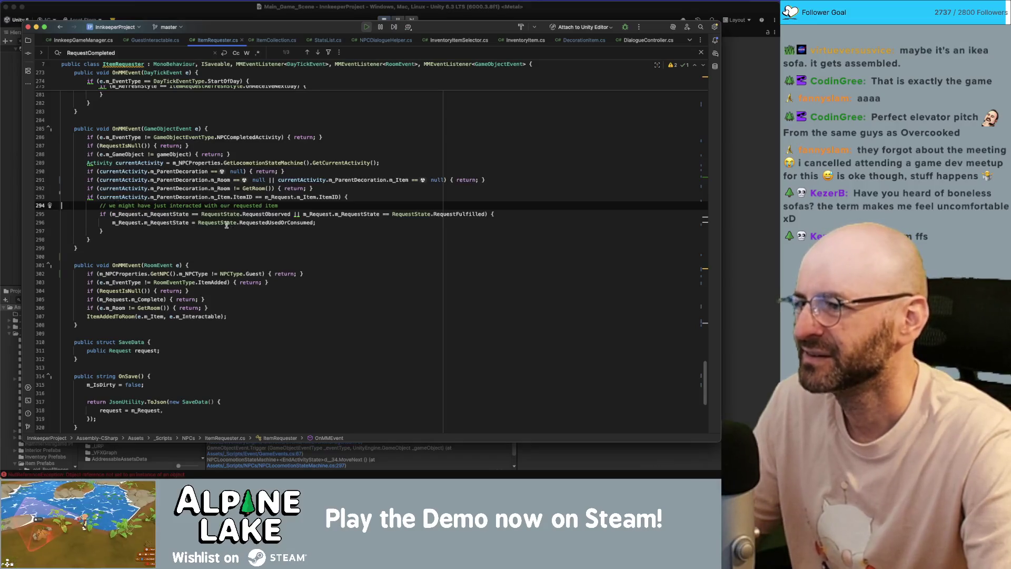
# Open ItemRequester.cs line 294 from the stack trace, placing the caret in the OnMMEvent(GameObjectEvent e) handler.
pyautogui.press('super+Tab')
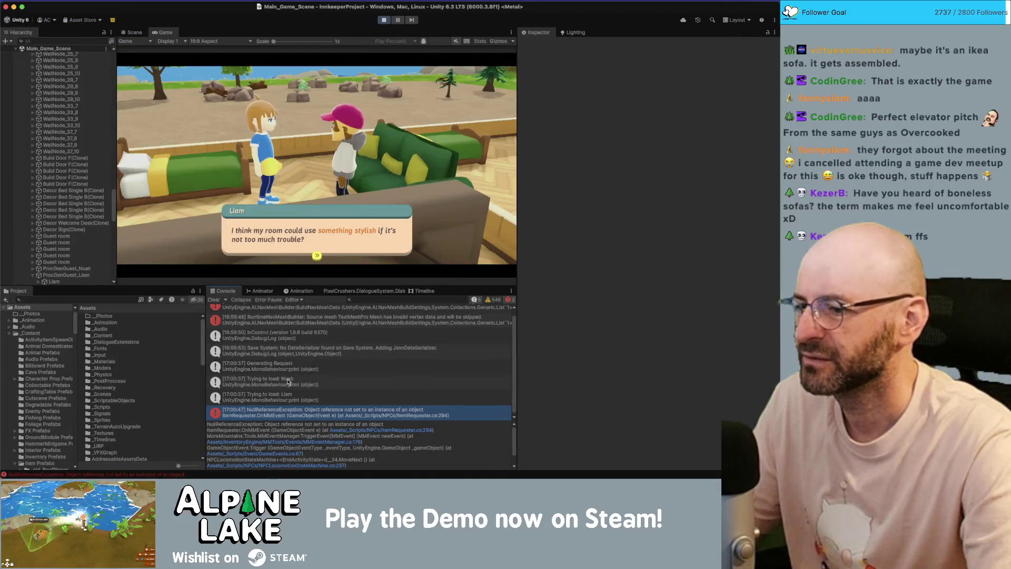
pyautogui.scroll(-1, 277, 374)
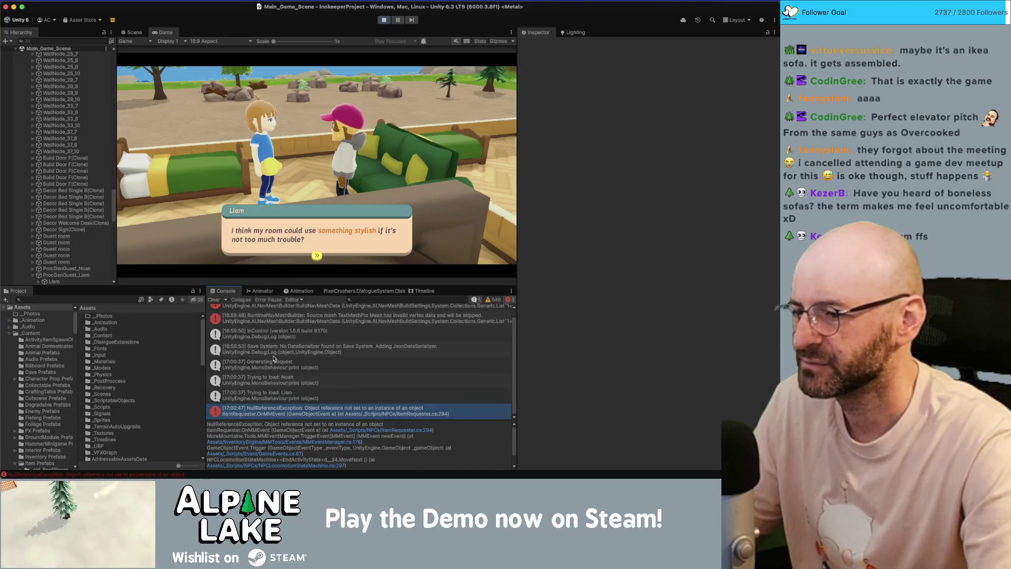
pyautogui.click(375, 430)
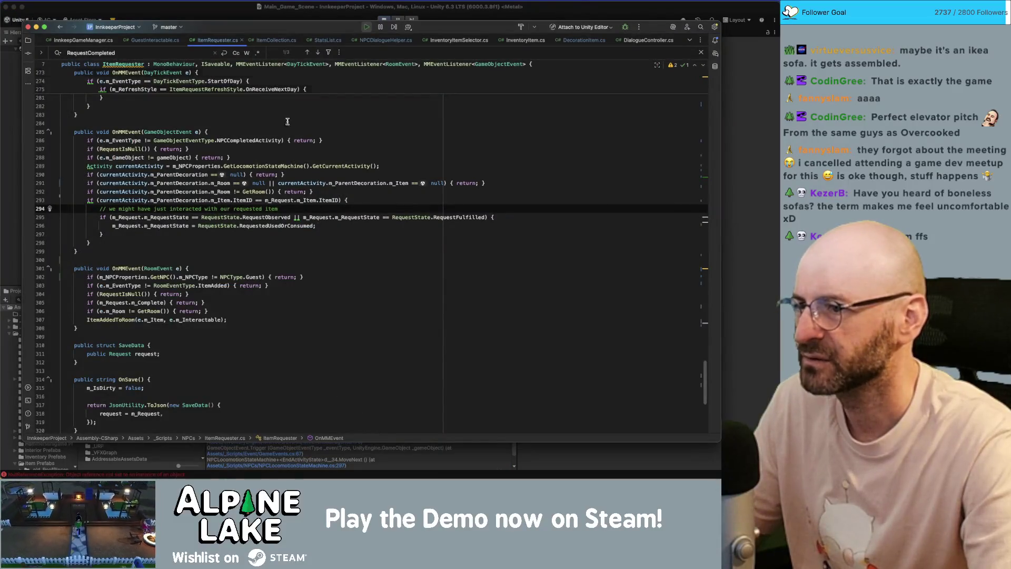
pyautogui.click(379, 22)
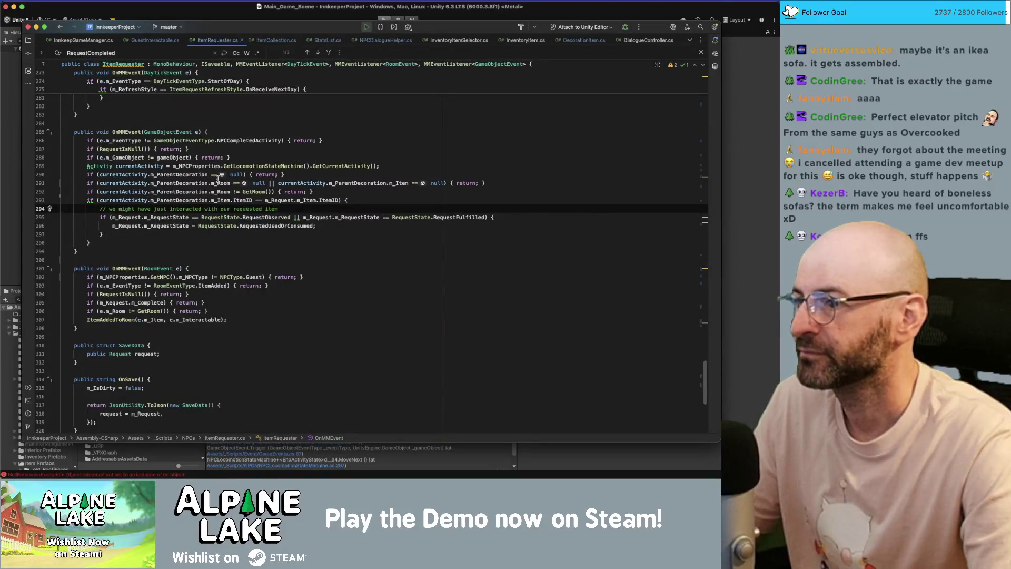
pyautogui.click(164, 219)
pyautogui.click(238, 234)
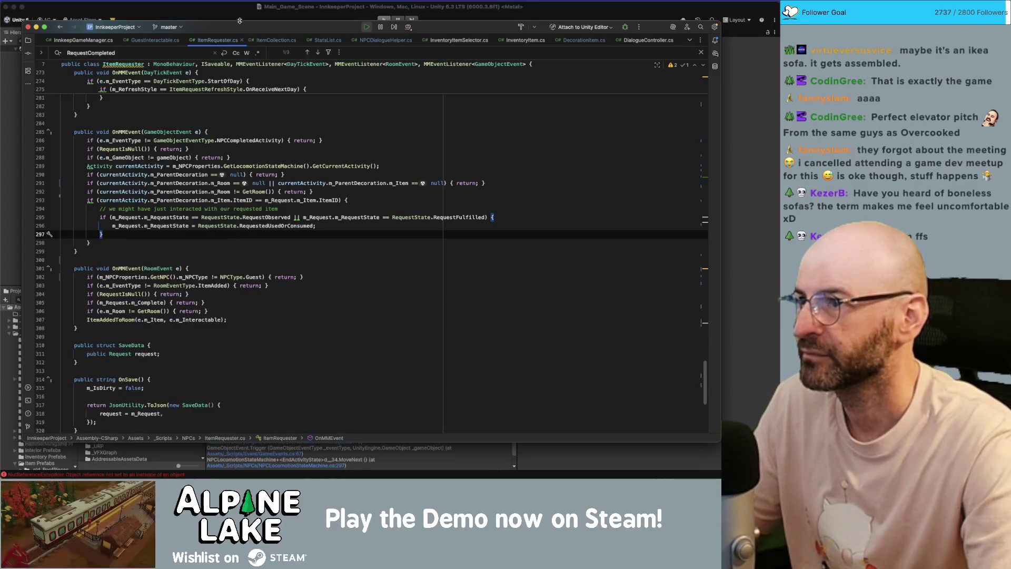
pyautogui.press('super+Tab')
pyautogui.press('super+Tab')
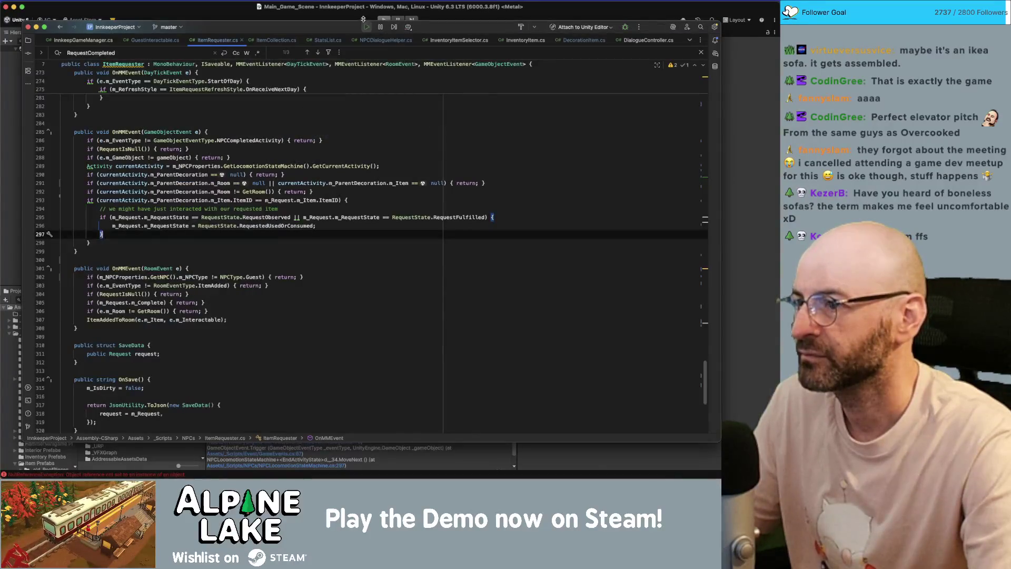
# Add a print on new line 293 interpolating currentActivity.m_ParentDecoration.m_Item followed by '??'.
pyautogui.click(338, 192)
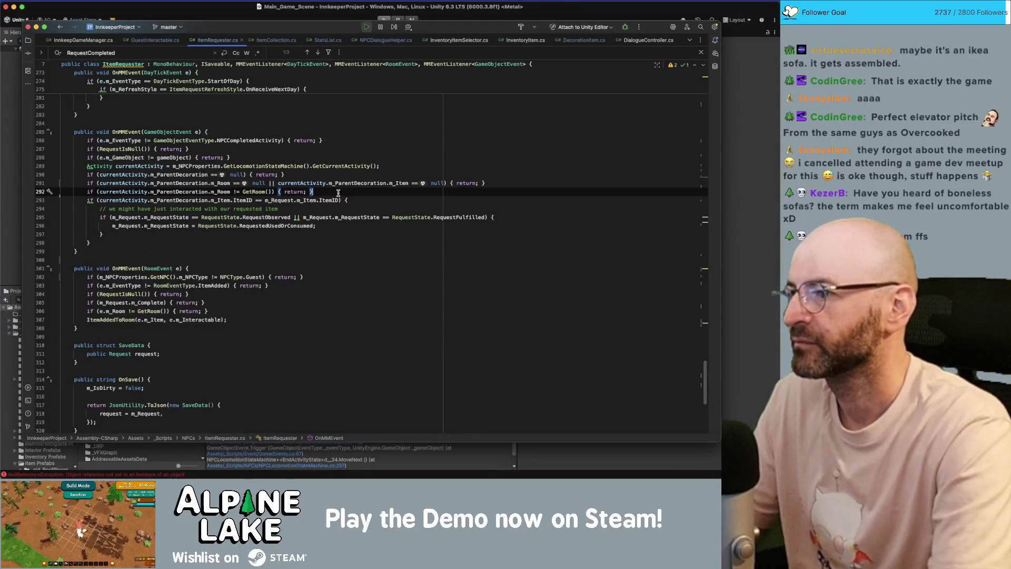
pyautogui.press('Return')
pyautogui.write('print($"");')
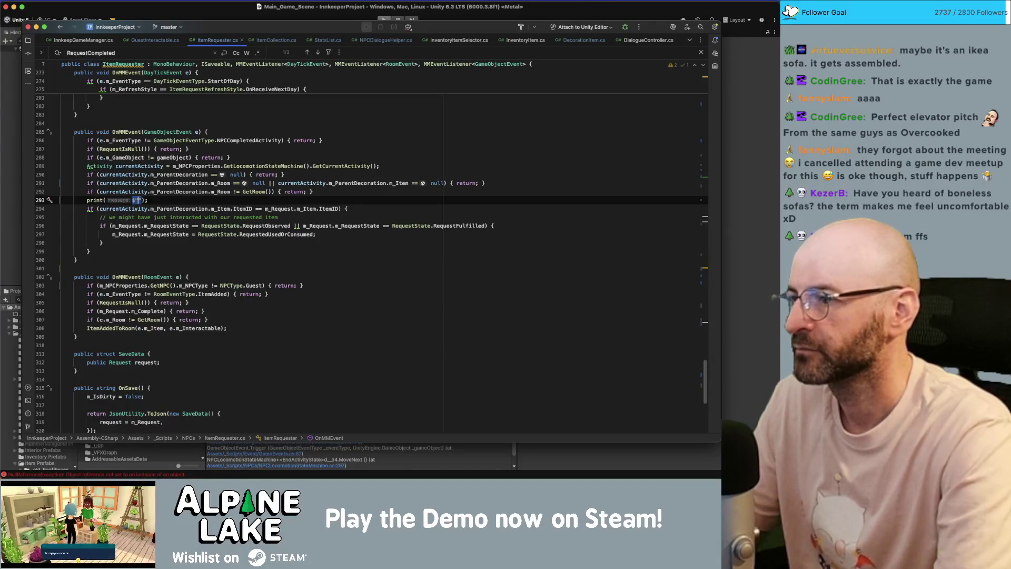
pyautogui.moveTo(97, 209); pyautogui.dragTo(231, 209)
pyautogui.hotkey('ctrl', 'c')
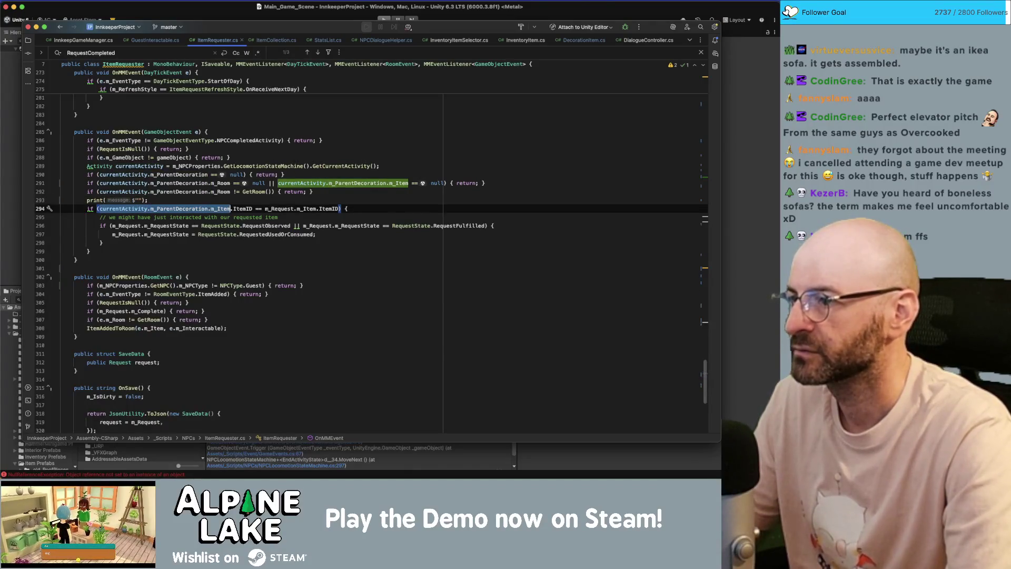
pyautogui.click(138, 200)
pyautogui.hotkey('ctrl', 'v')
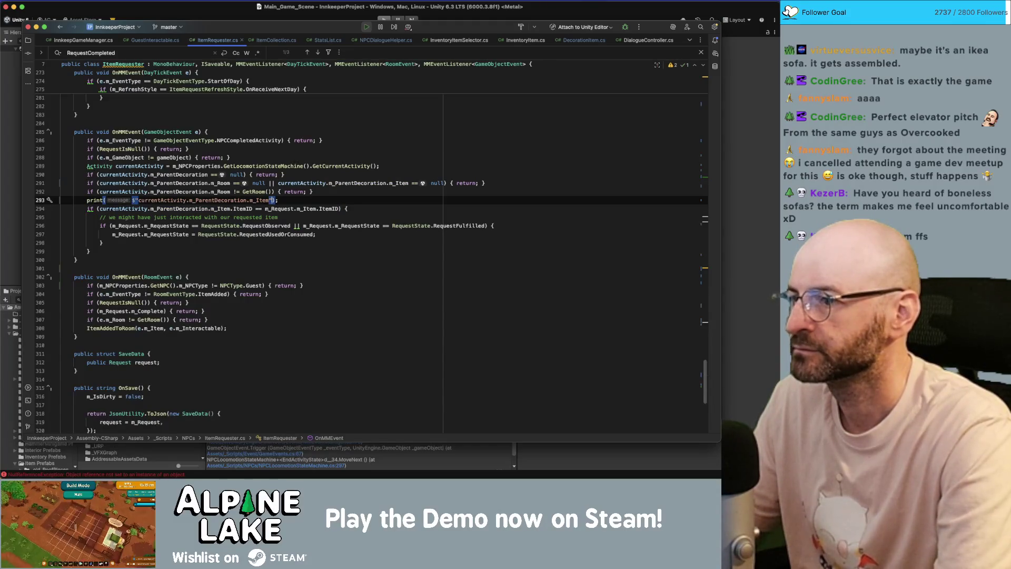
pyautogui.write('}')
pyautogui.click(136, 201)
pyautogui.write('{')
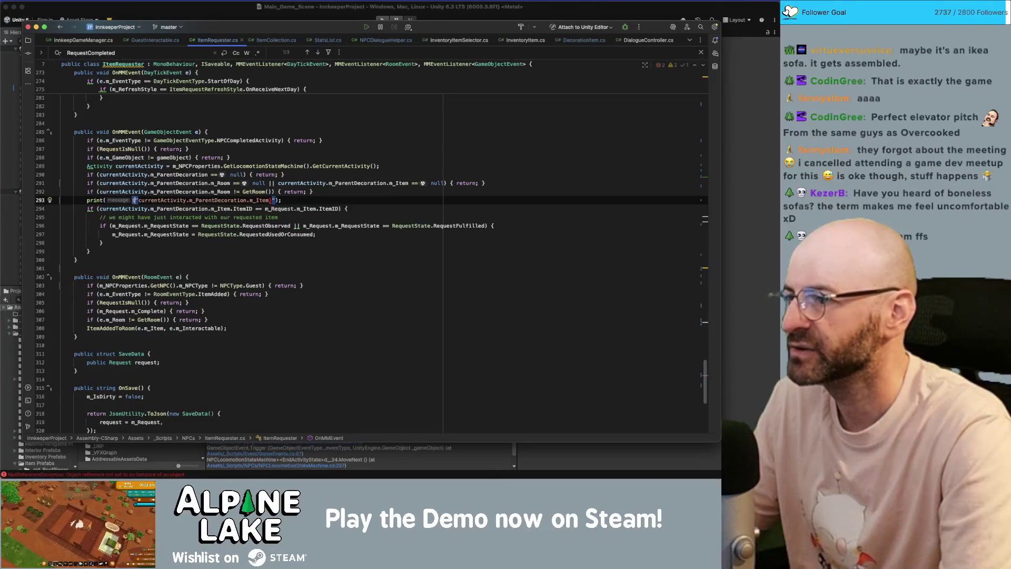
pyautogui.write('{')
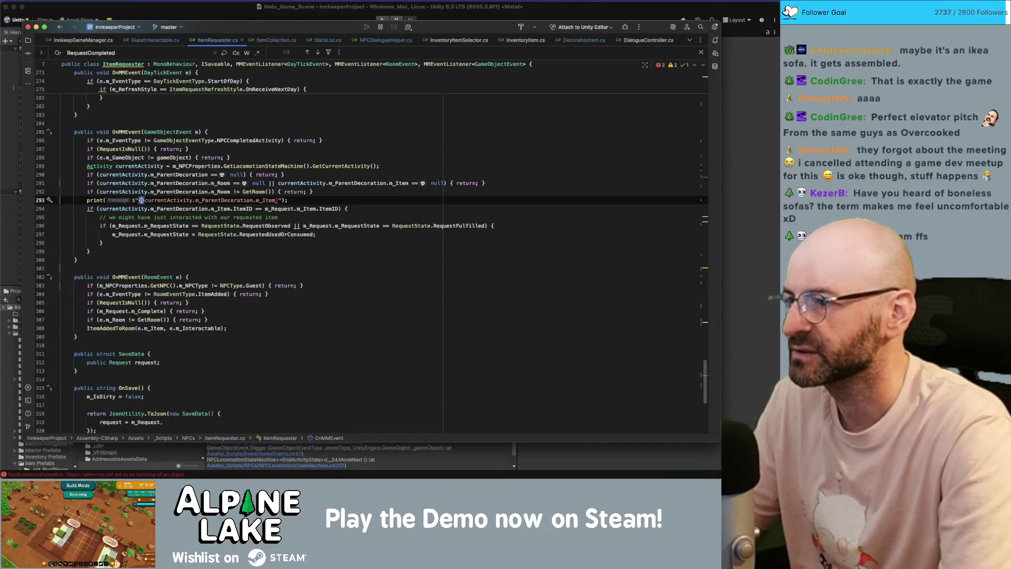
pyautogui.write('}')
pyautogui.click(284, 200)
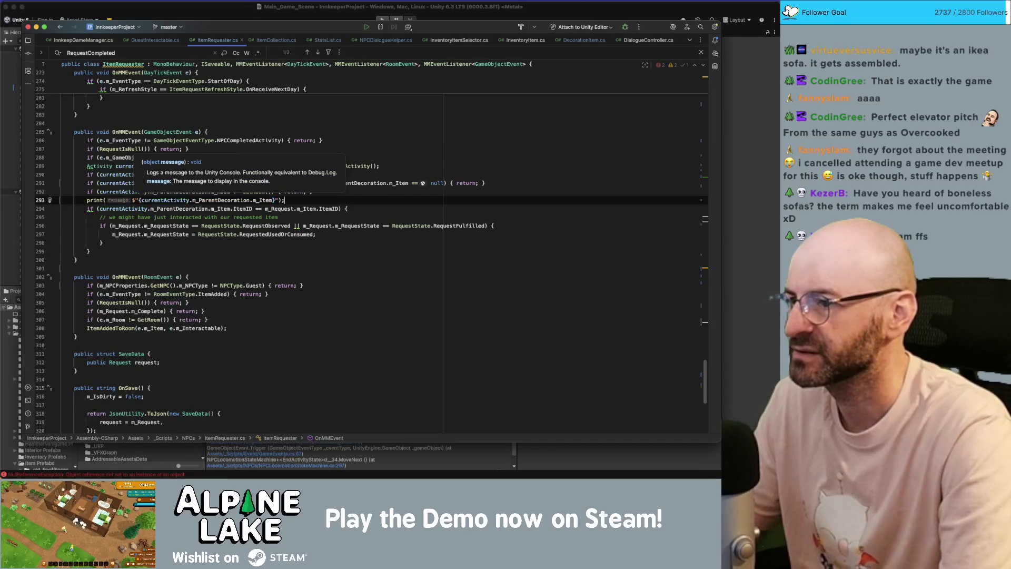
pyautogui.click(274, 200)
pyautogui.write('?? ')
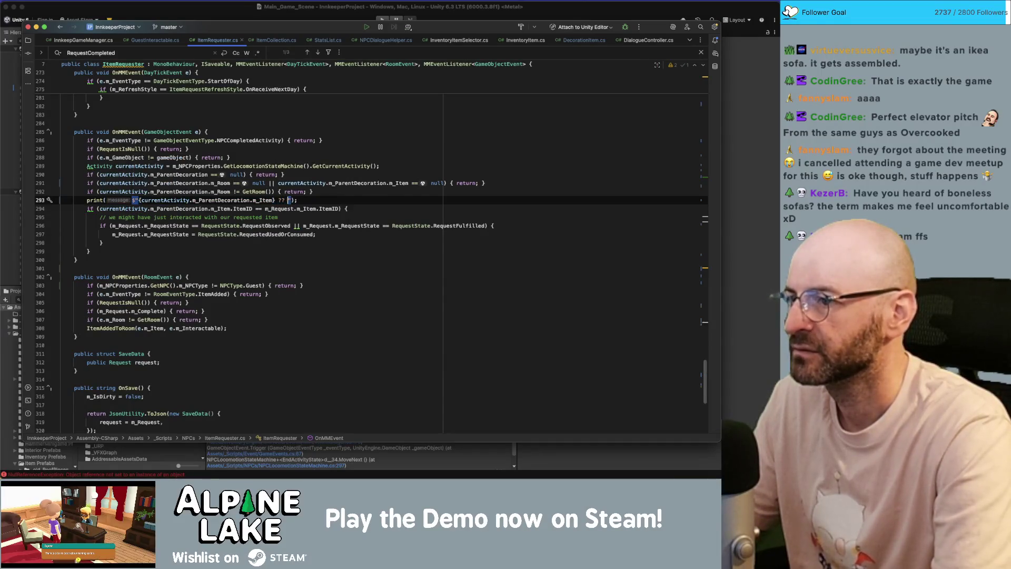
pyautogui.write('{')
# Finish the print with m_Request.m_Item after '??' and switch to Unity to recompile.
pyautogui.click(291, 209)
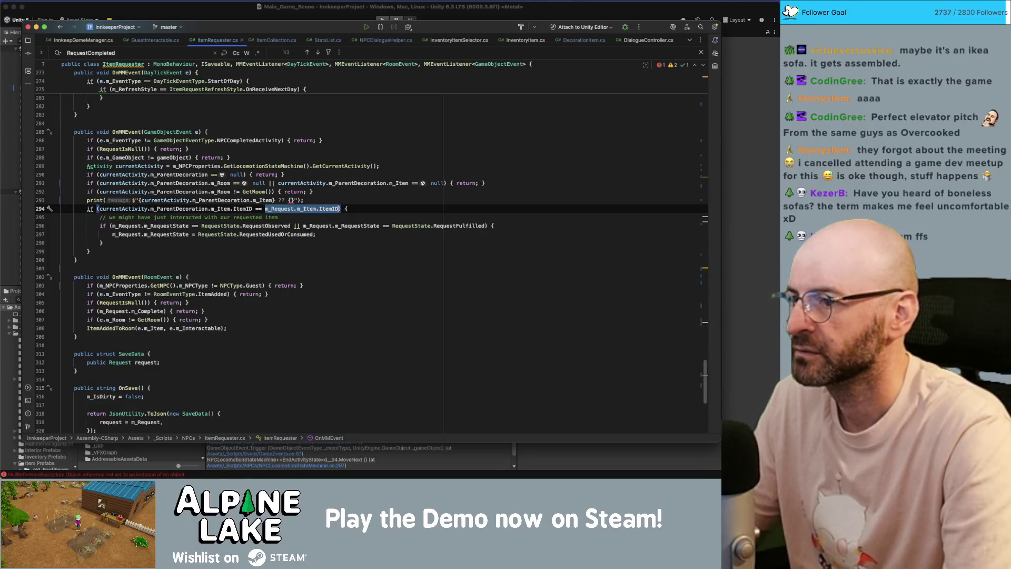
pyautogui.press('Up')
pyautogui.click(291, 201)
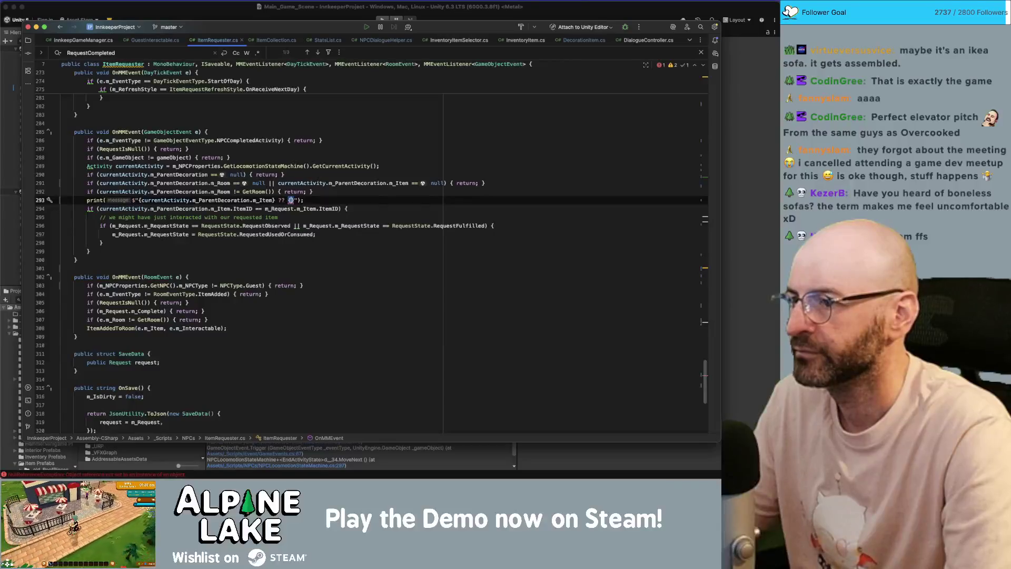
pyautogui.write('m_Request.m_Item')
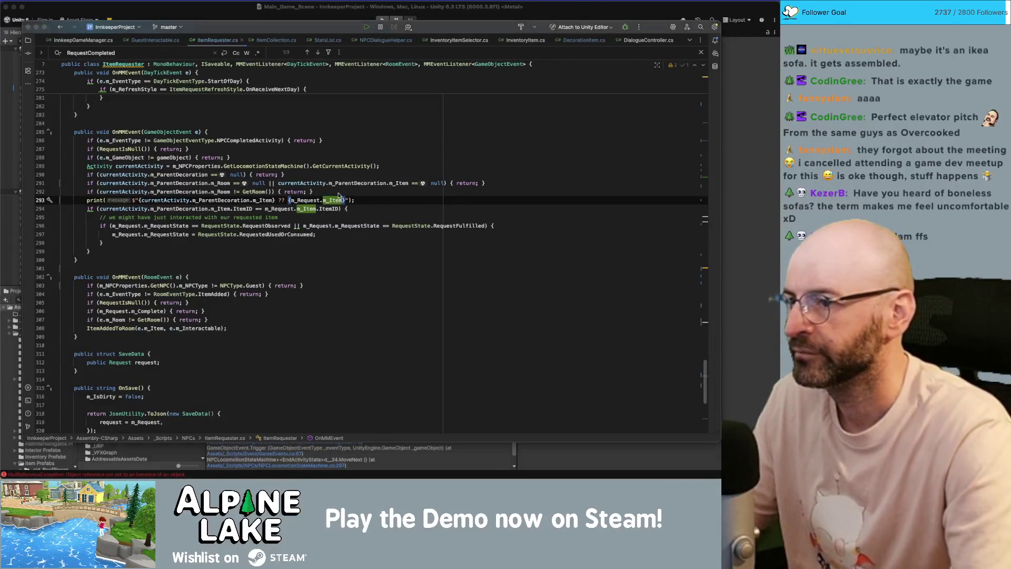
pyautogui.click(383, 22)
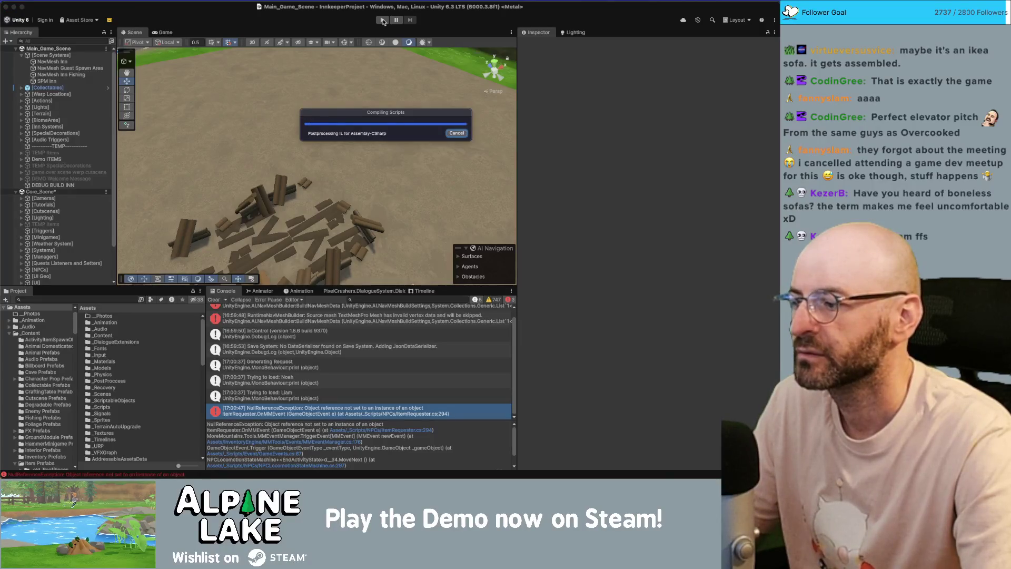
# Wait out the script recompile and domain reload, then focus Unity and start a playtest.
pyautogui.press('super+Tab')
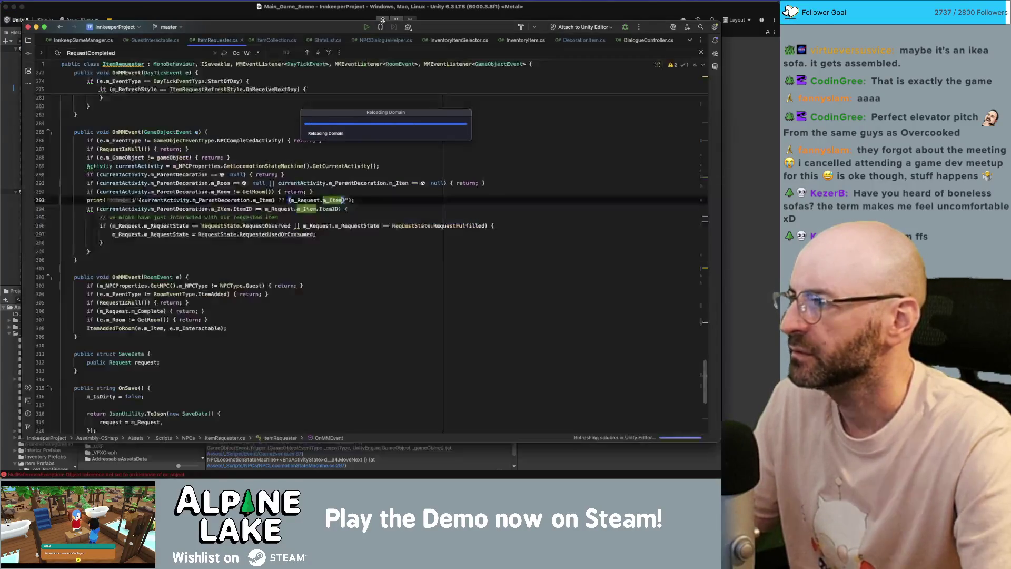
pyautogui.scroll(-8, 314, 205)
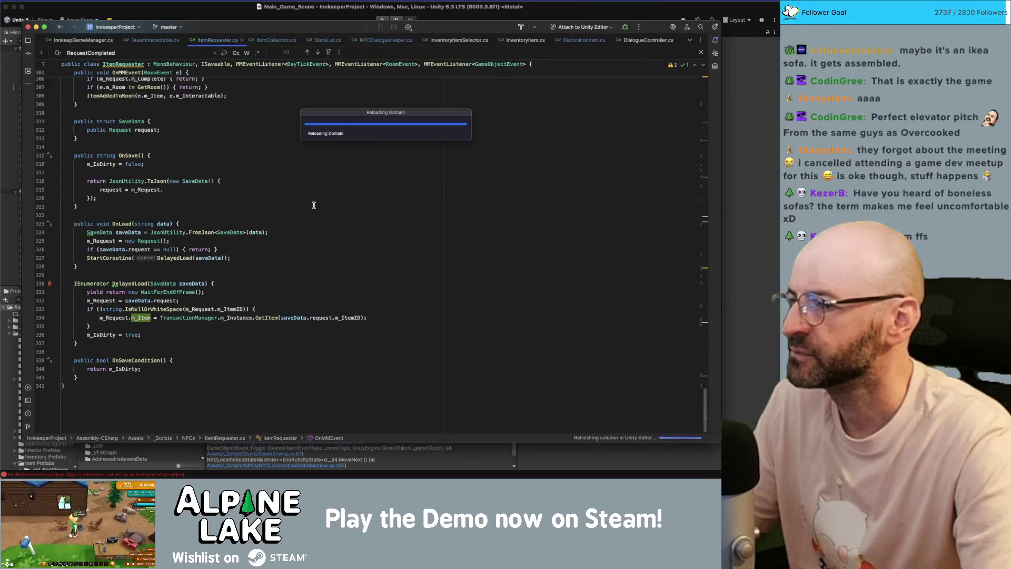
pyautogui.press('super+Tab')
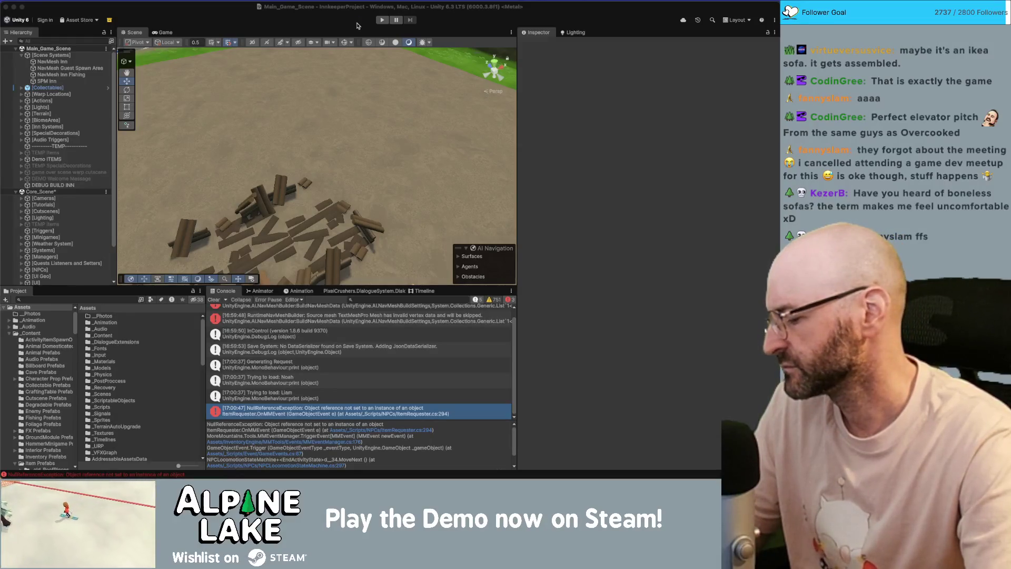
pyautogui.press('super+Tab')
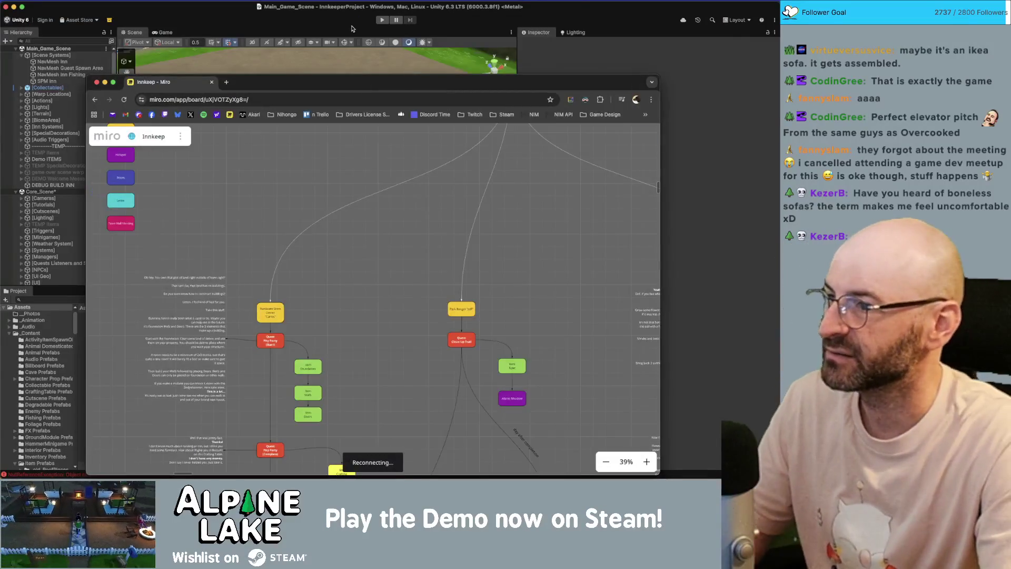
pyautogui.press('super+Tab')
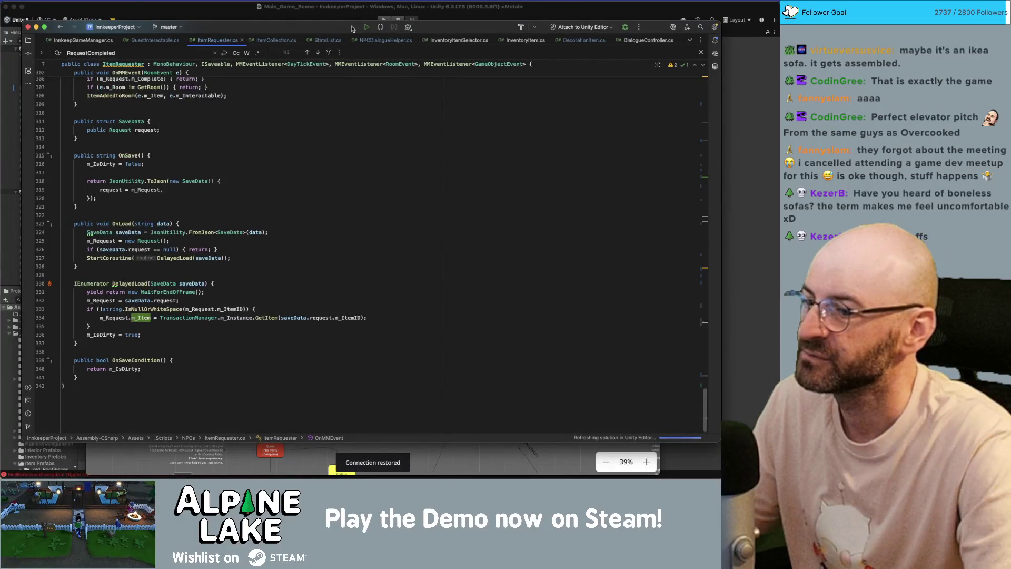
pyautogui.press('super+Tab')
pyautogui.click(373, 14)
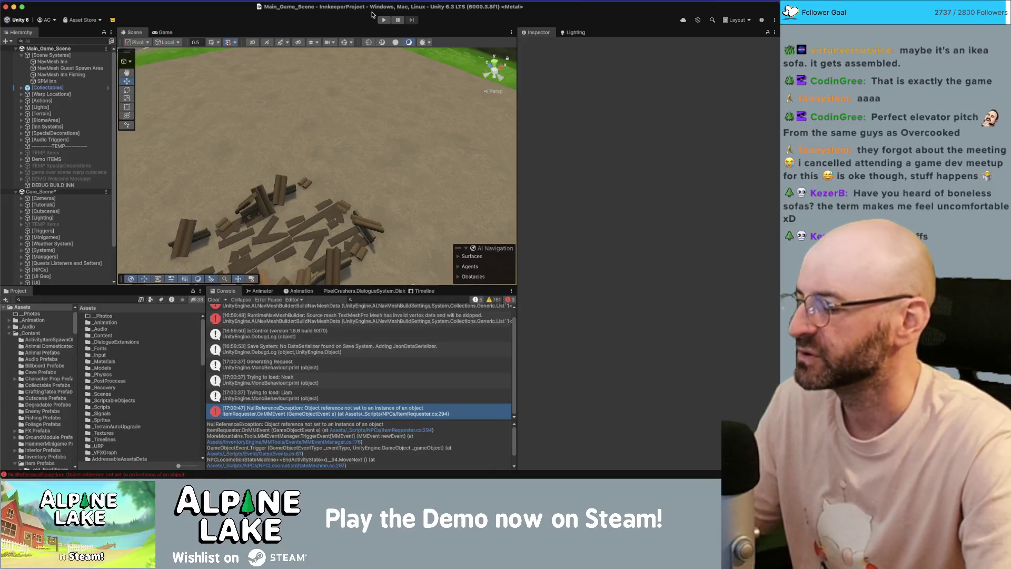
pyautogui.click(383, 20)
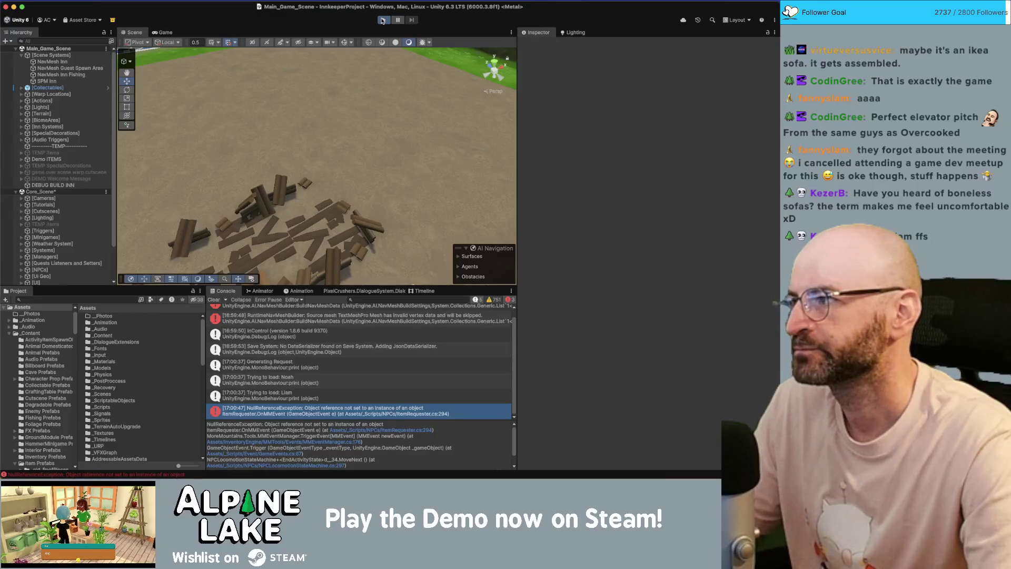
# Enter Play mode and walk through the inn's rooms until Decor Chair F prints before the exception.
pyautogui.click(382, 21)
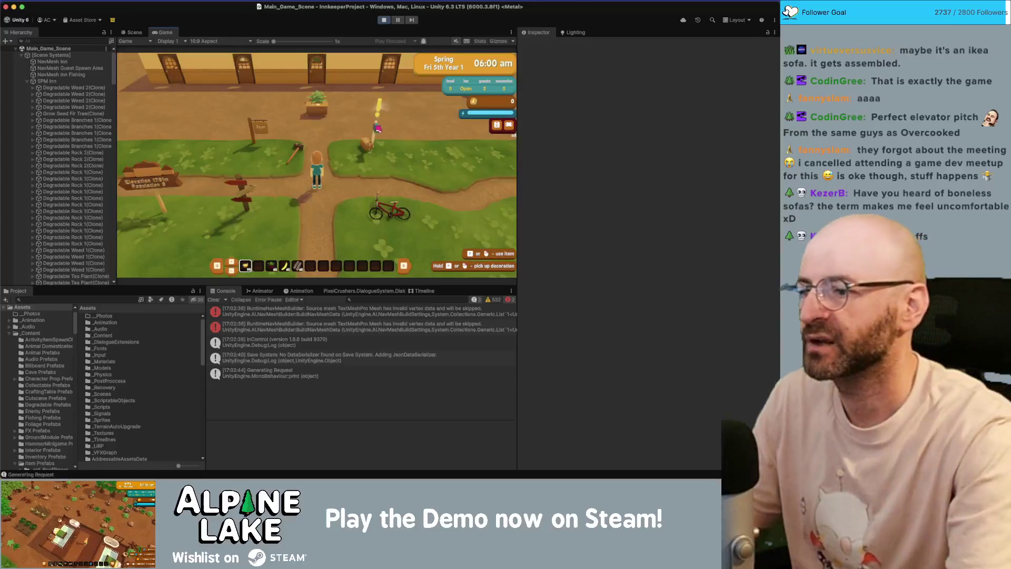
pyautogui.press('a')
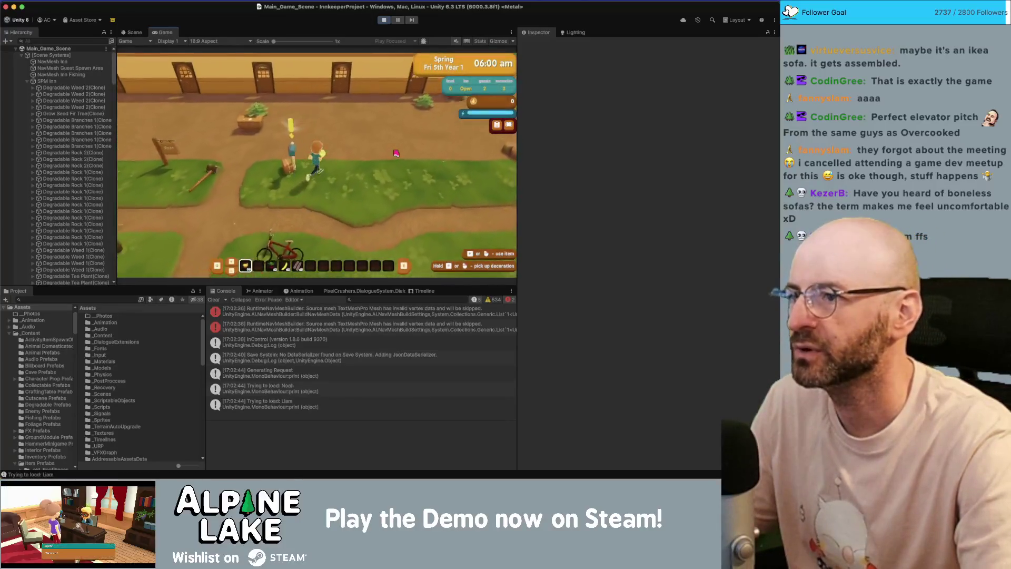
pyautogui.press('w')
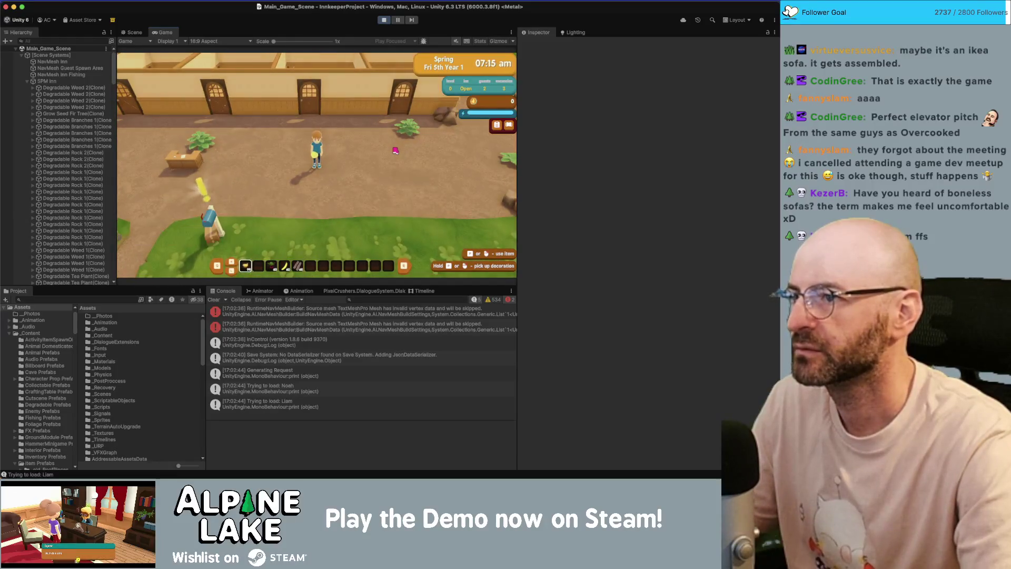
pyautogui.press('w')
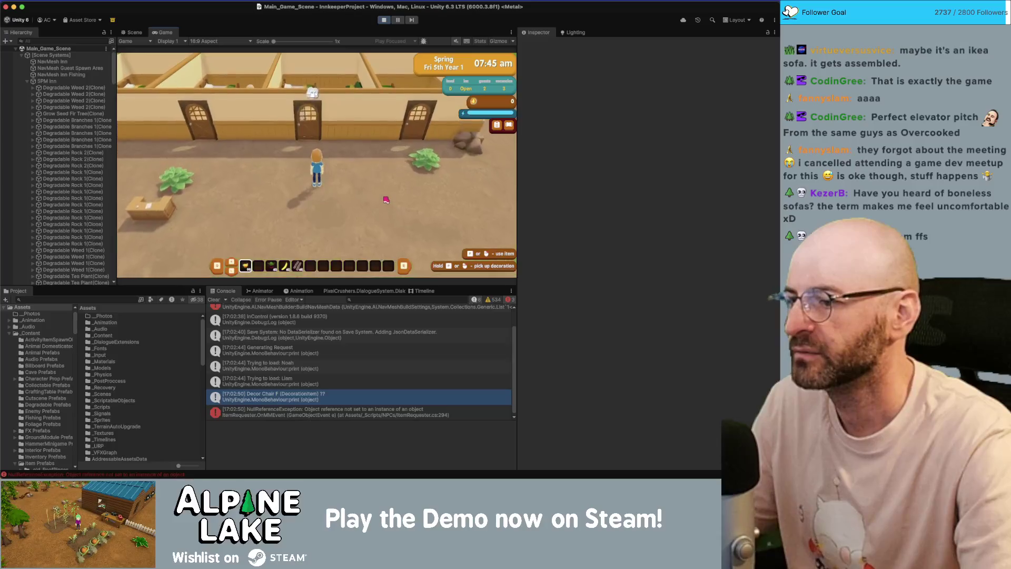
pyautogui.press('d')
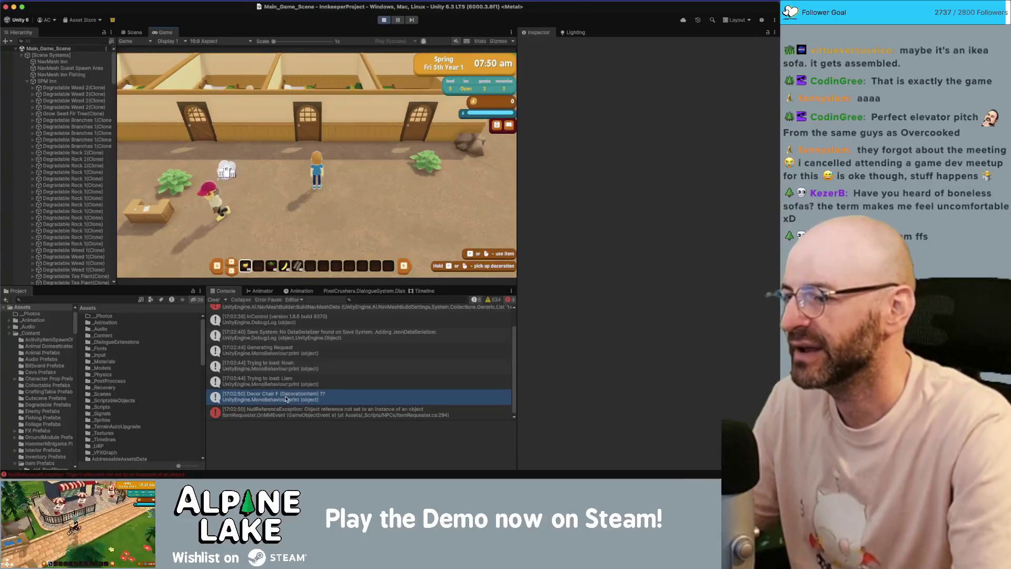
pyautogui.press('a')
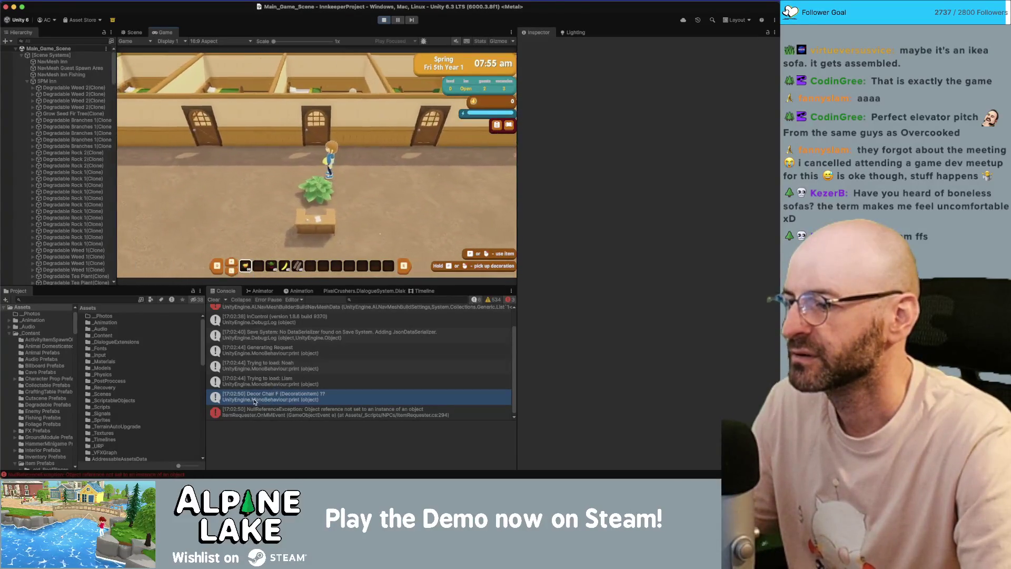
pyautogui.press('w')
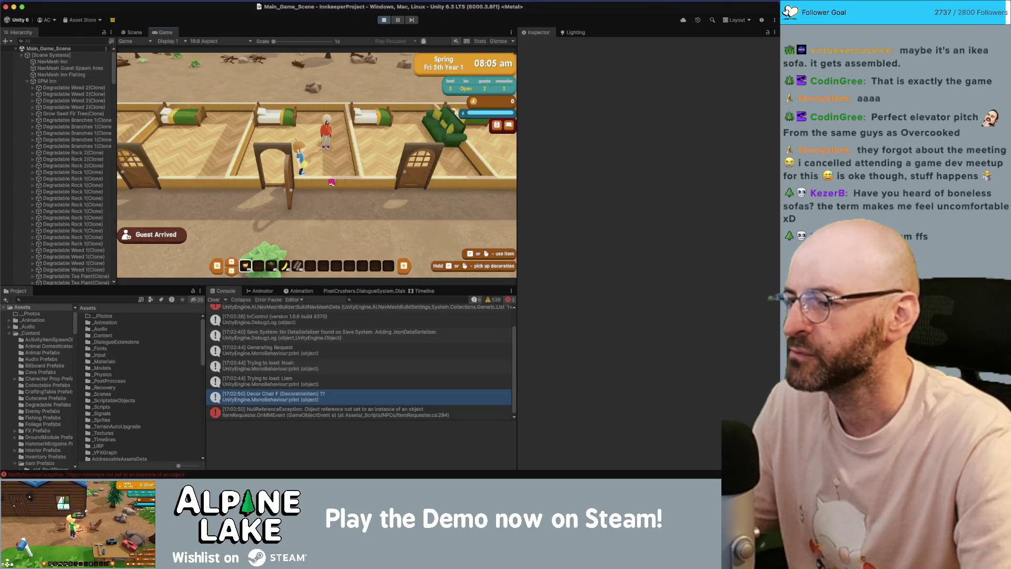
pyautogui.press('w')
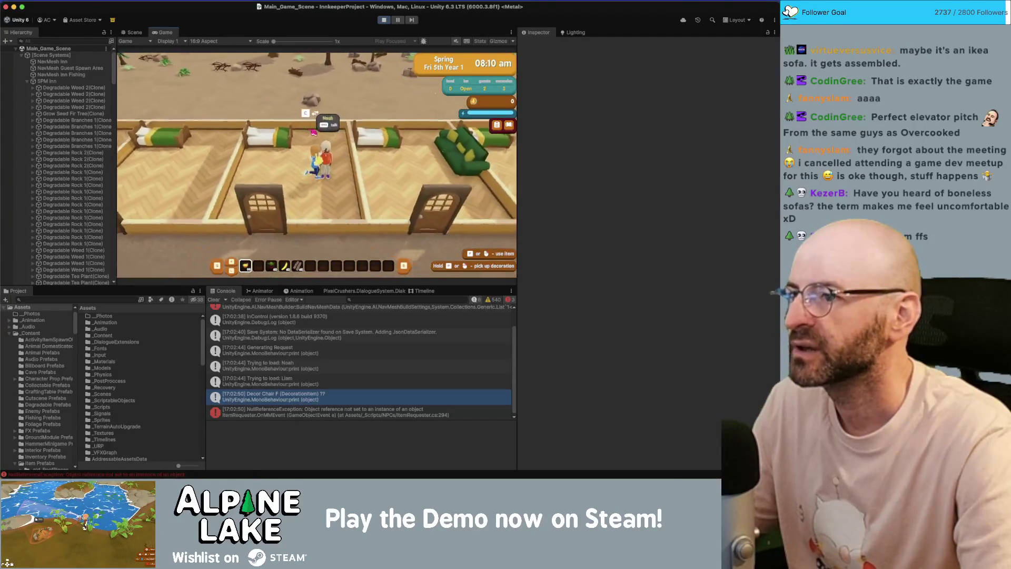
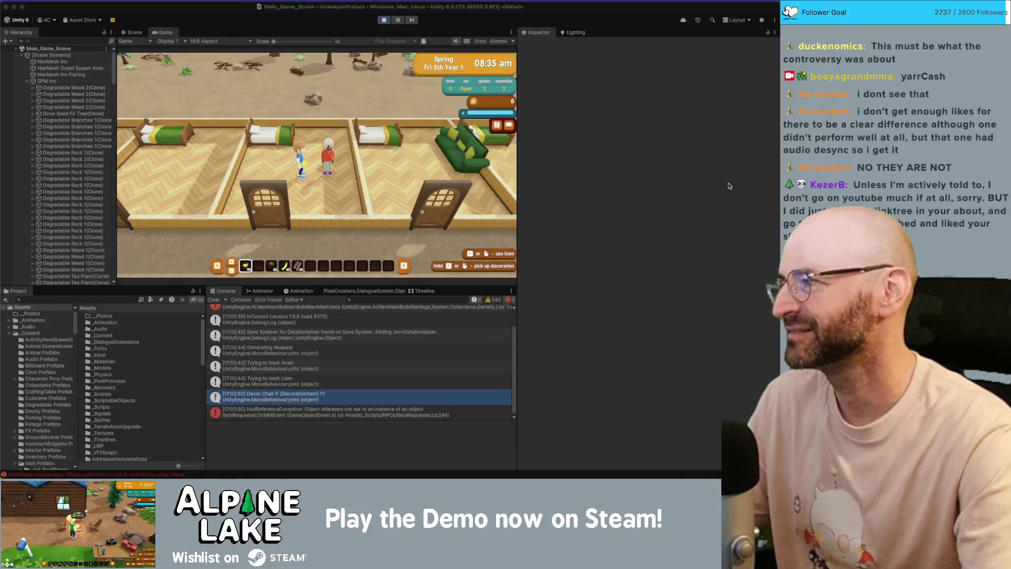
# Walk the player character over near Noah in the running game.
pyautogui.click(474, 210)
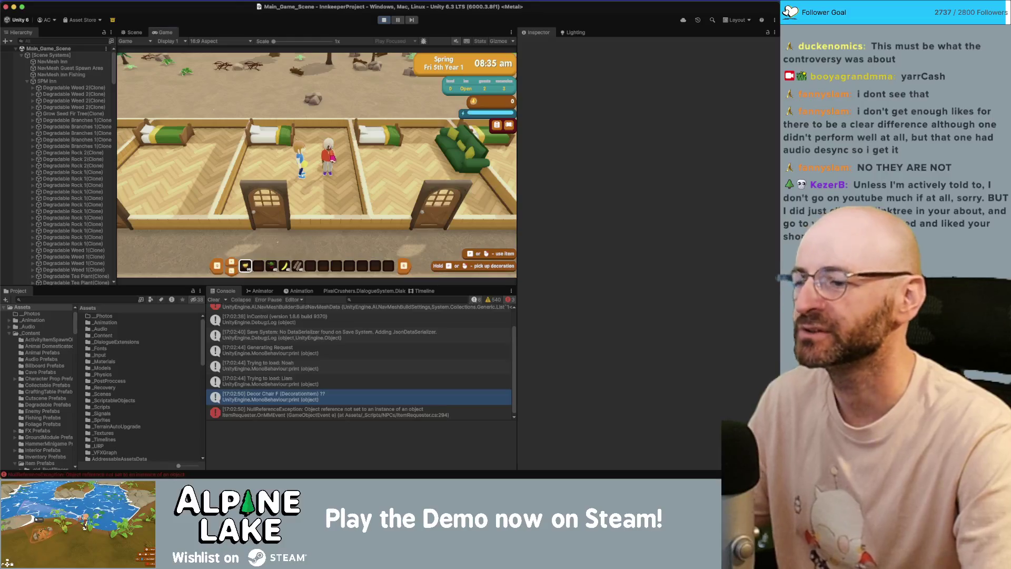
pyautogui.press('a')
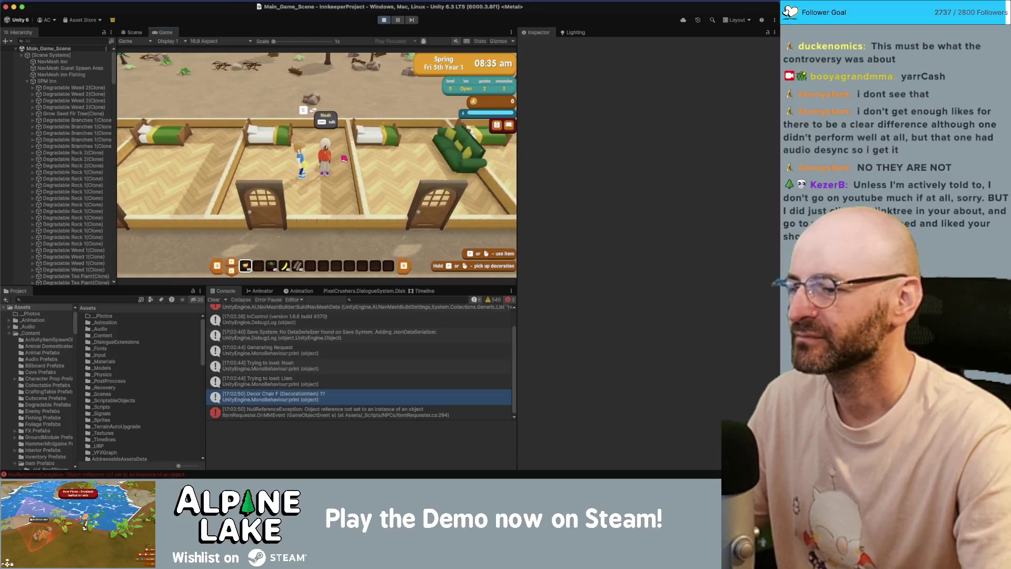
pyautogui.press('d')
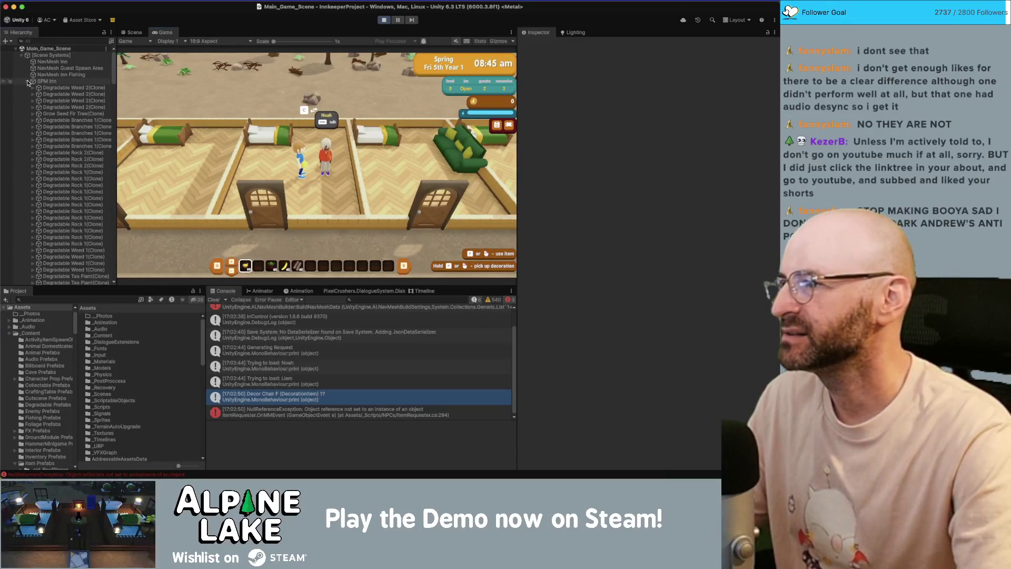
# Expand ProcGenGuest_Liam in the Hierarchy, select Liam's character, then switch to ItemRequester.cs in Rider.
pyautogui.click(28, 83)
pyautogui.scroll(-10, 64, 185)
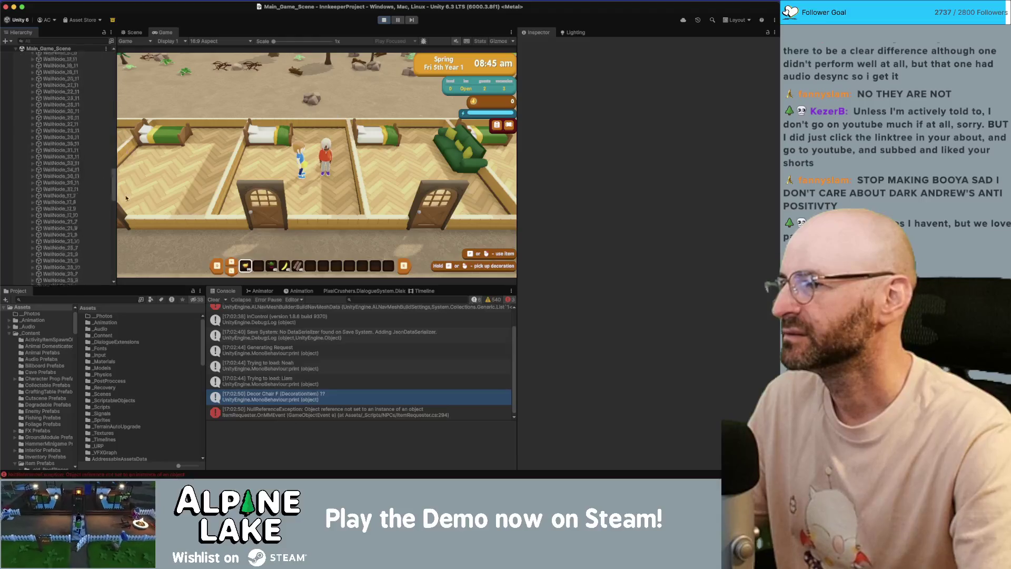
pyautogui.scroll(-10, 74, 203)
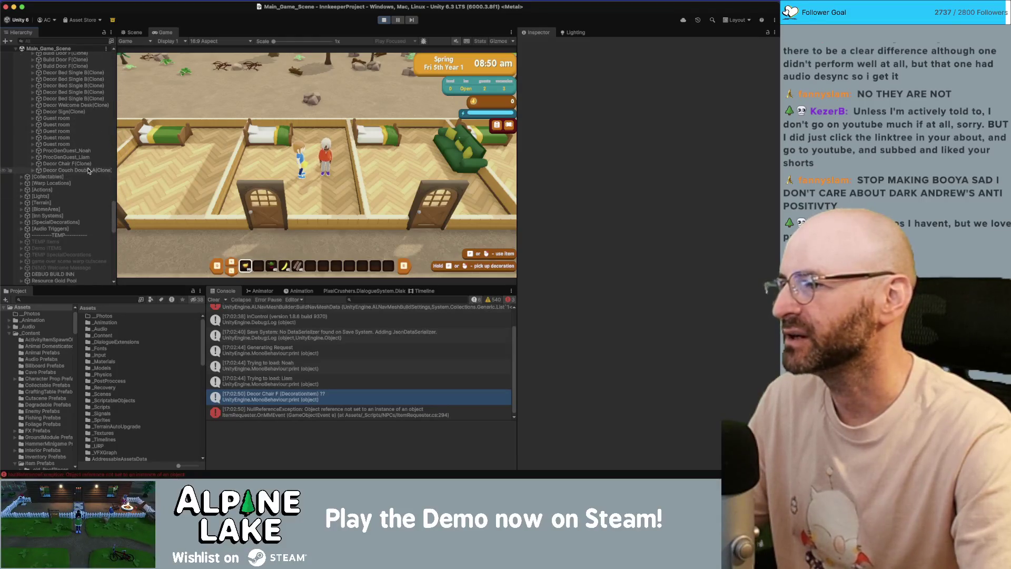
pyautogui.click(85, 158)
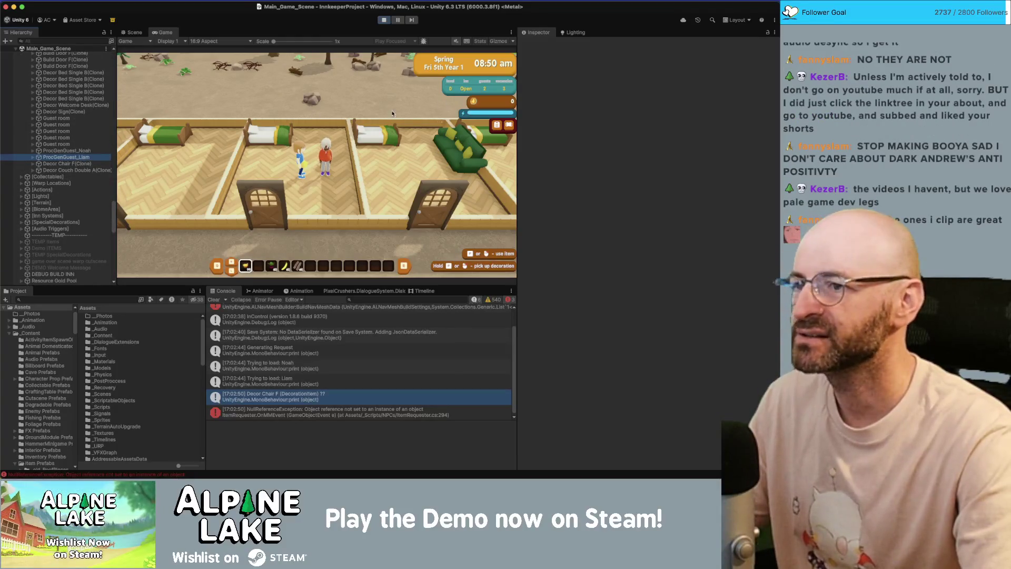
pyautogui.press('Right')
pyautogui.press('Down')
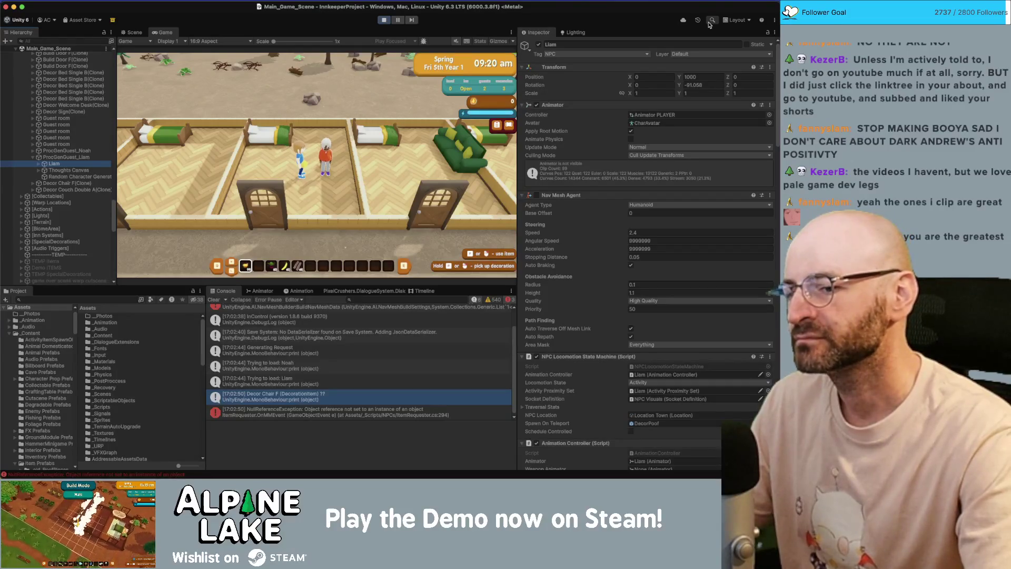
pyautogui.press('super+Tab')
pyautogui.press('super+Tab')
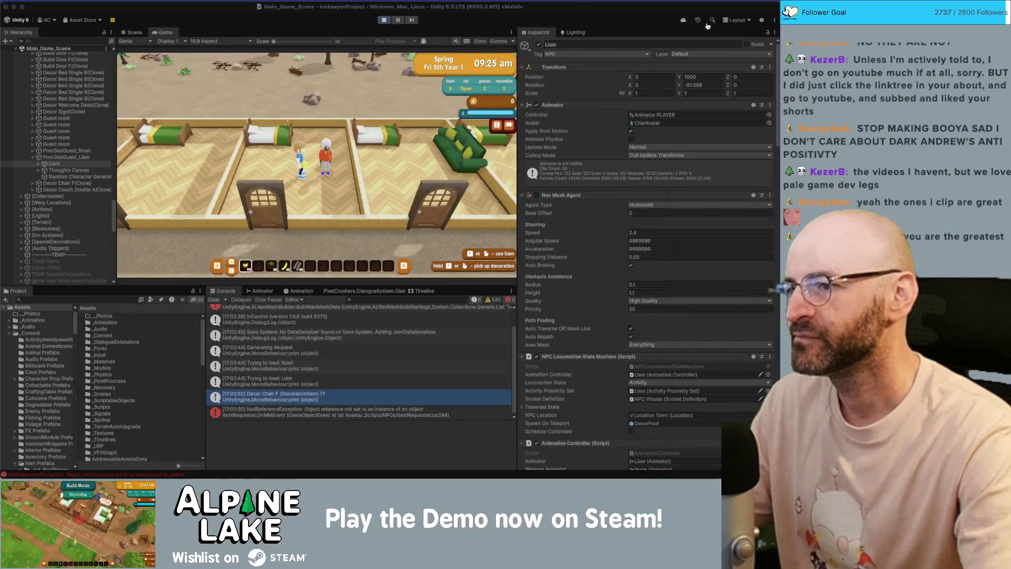
pyautogui.press('super+Tab')
pyautogui.scroll(3, 361, 213)
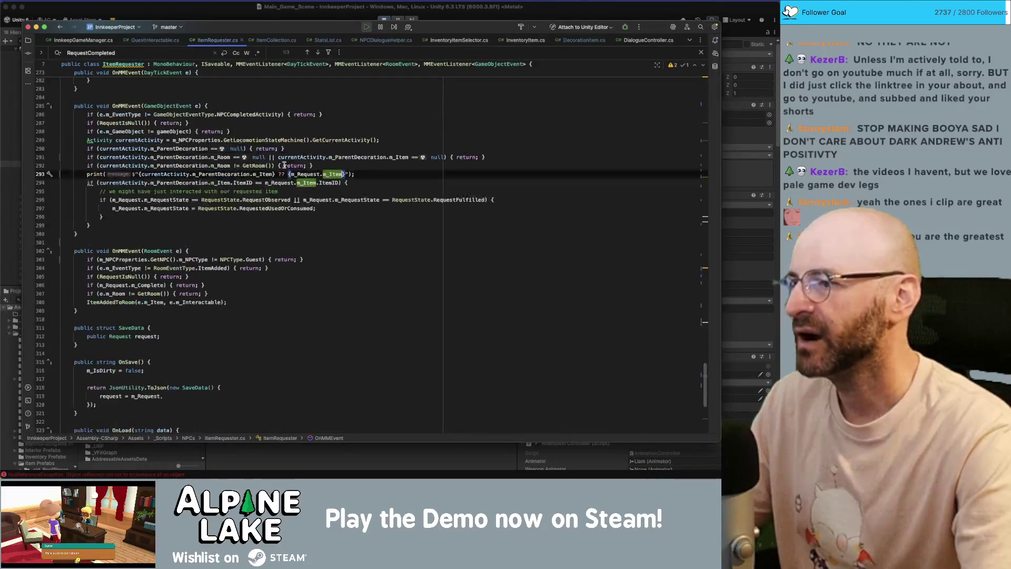
pyautogui.doubleClick(145, 107)
pyautogui.click(191, 115)
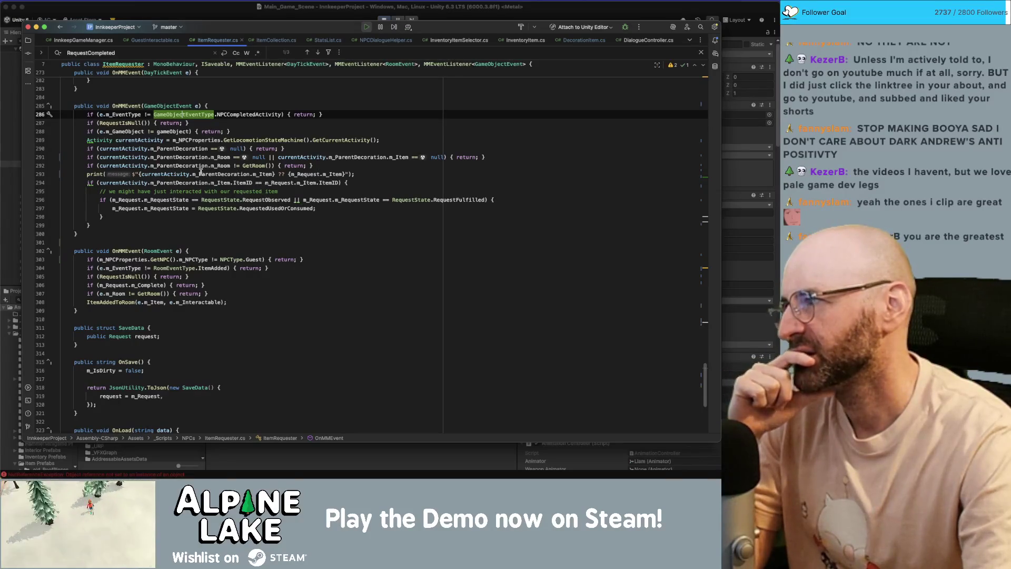
pyautogui.moveTo(200, 172)
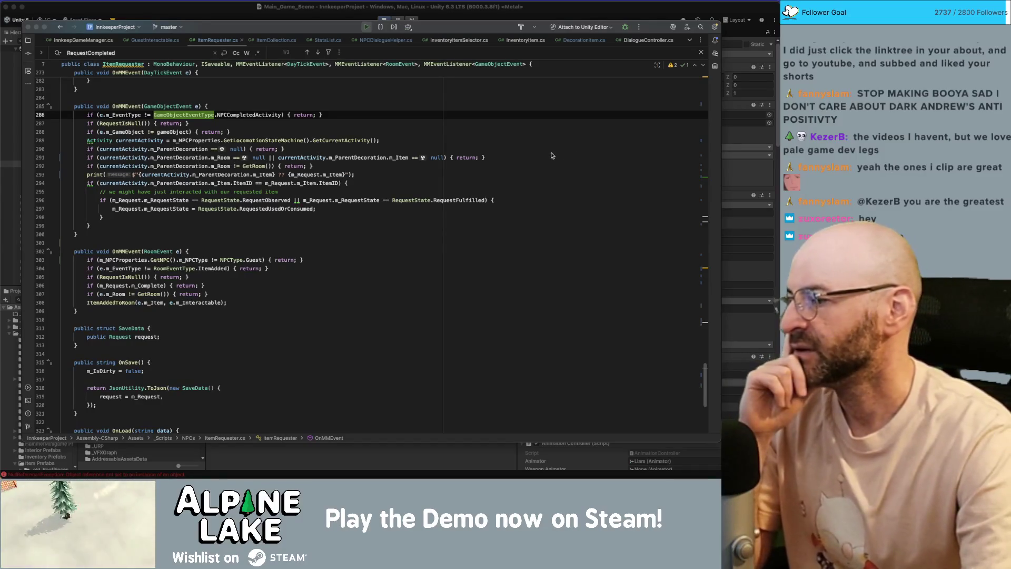
pyautogui.click(404, 175)
pyautogui.click(472, 147)
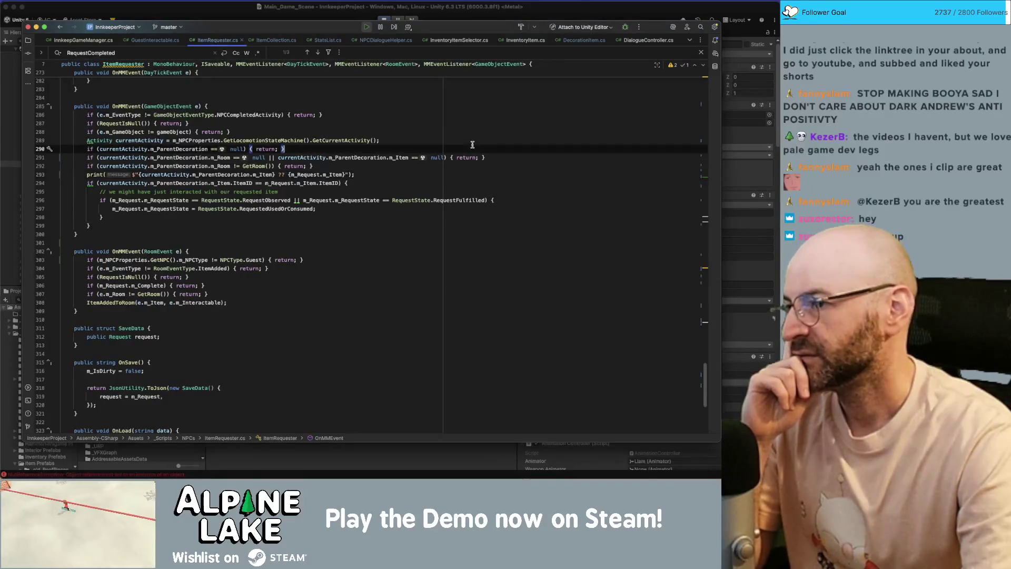
pyautogui.click(471, 140)
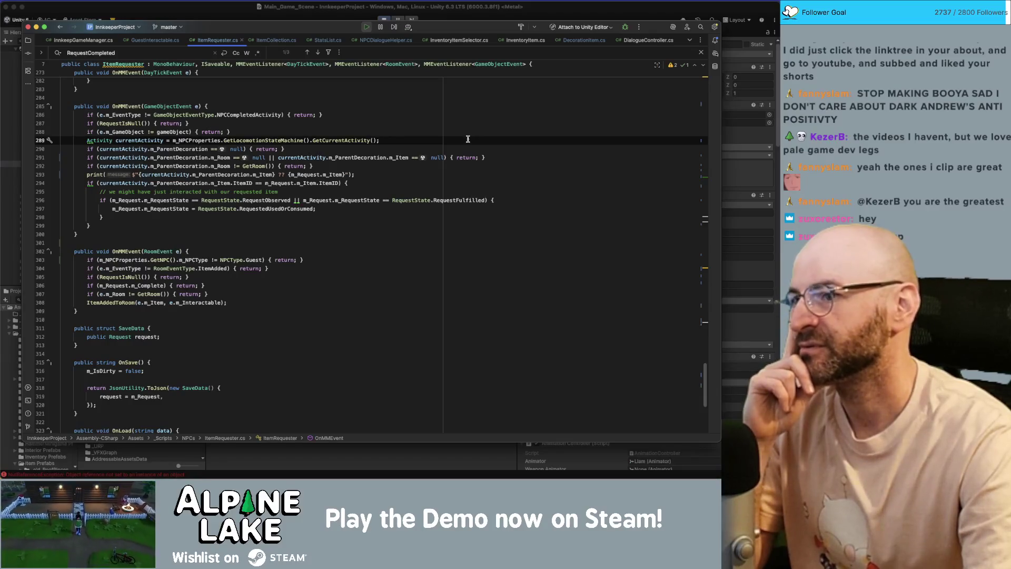
pyautogui.click(446, 173)
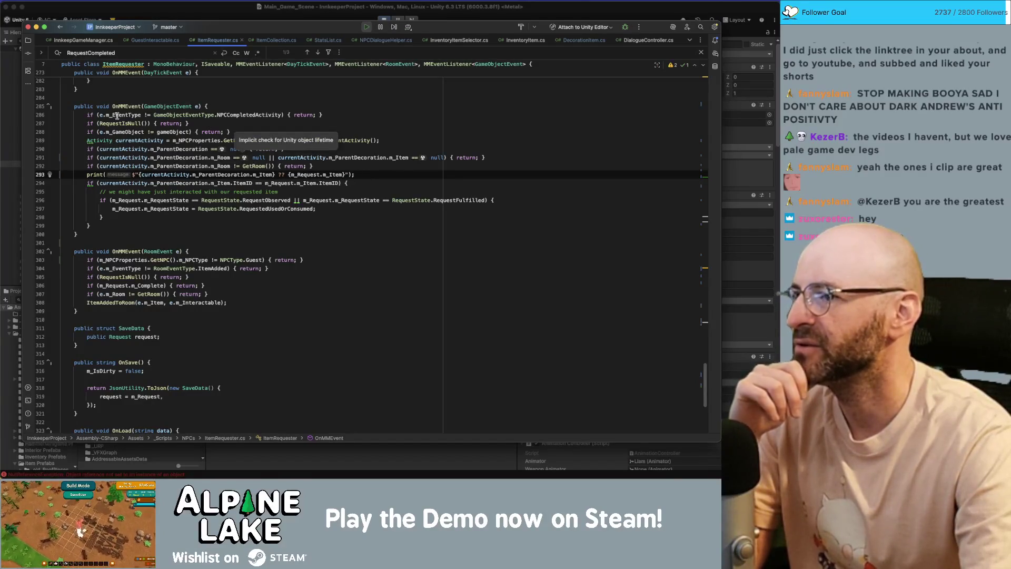
pyautogui.click(100, 141)
pyautogui.click(98, 124)
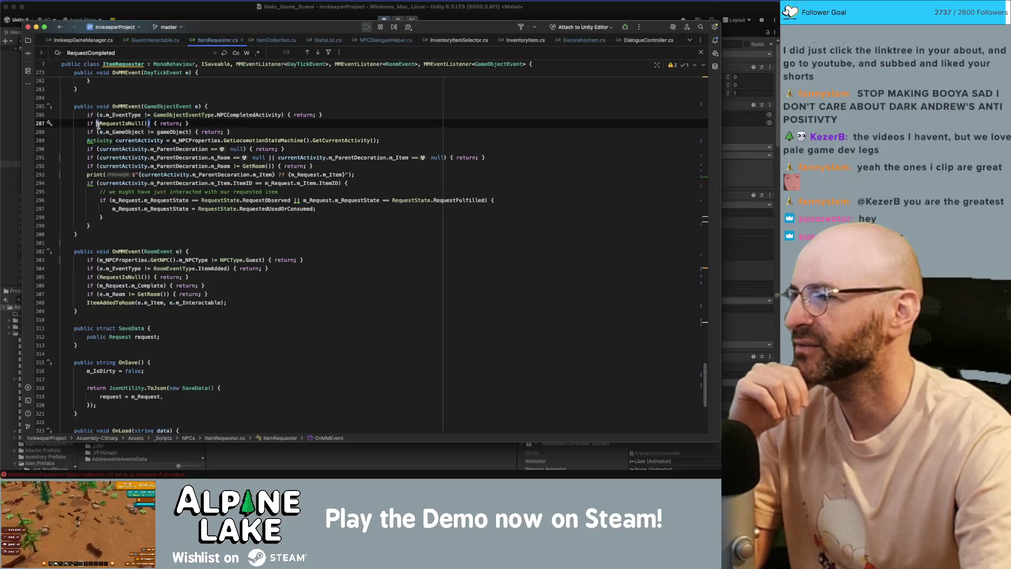
pyautogui.press('Down')
pyautogui.press('Down')
pyautogui.press('Down')
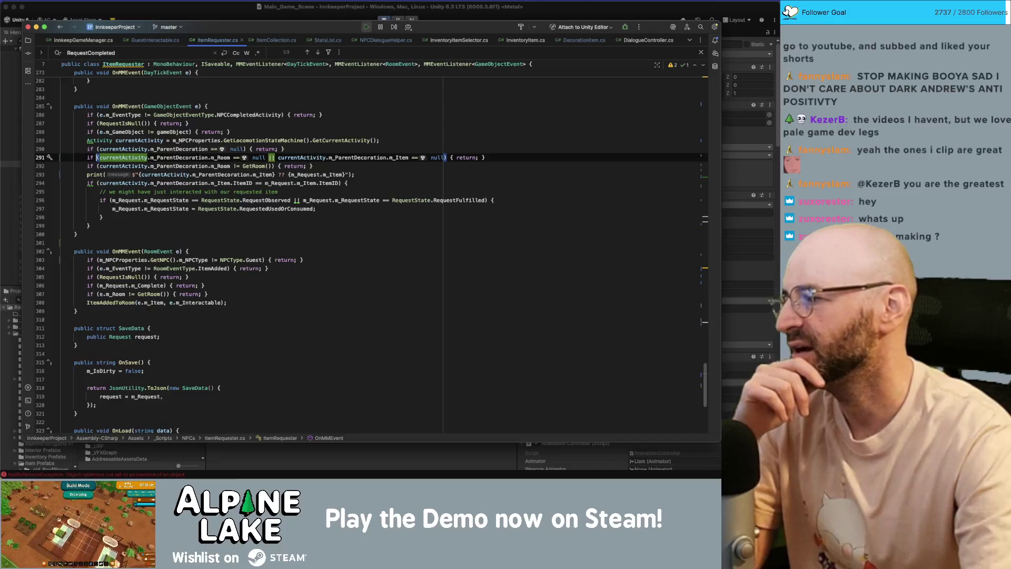
pyautogui.press('super+Tab')
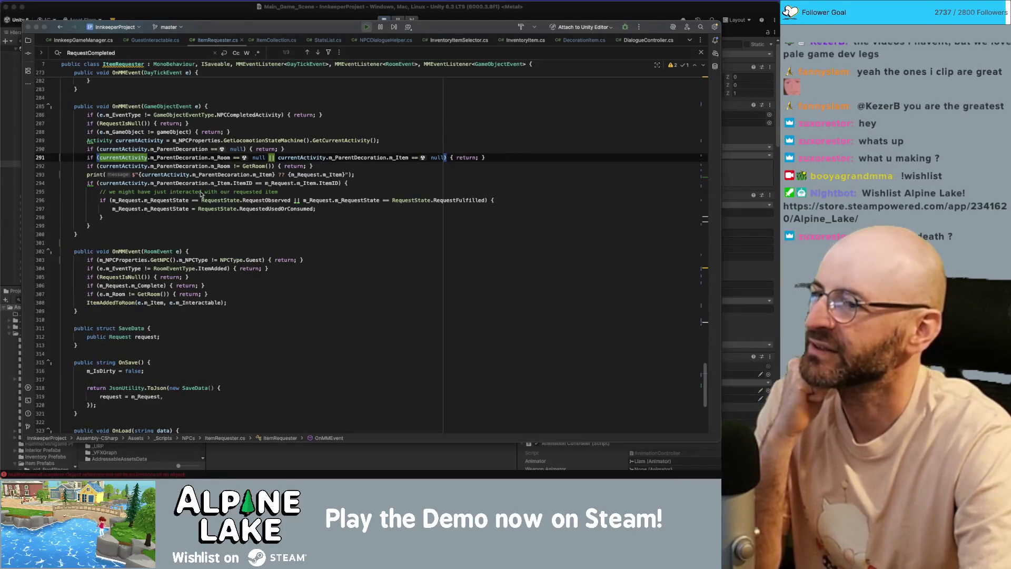
pyautogui.scroll(2, 201, 194)
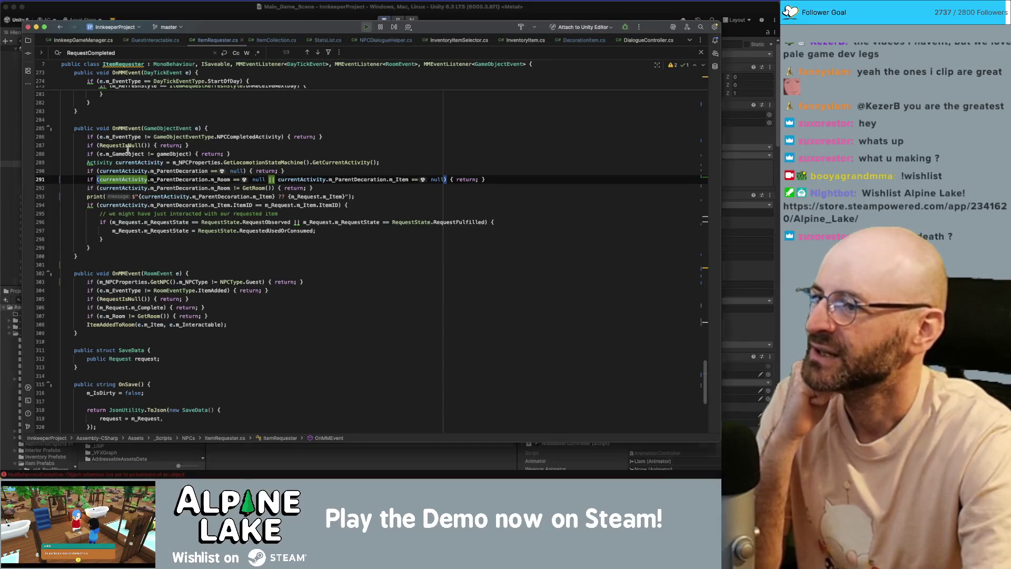
pyautogui.click(132, 161)
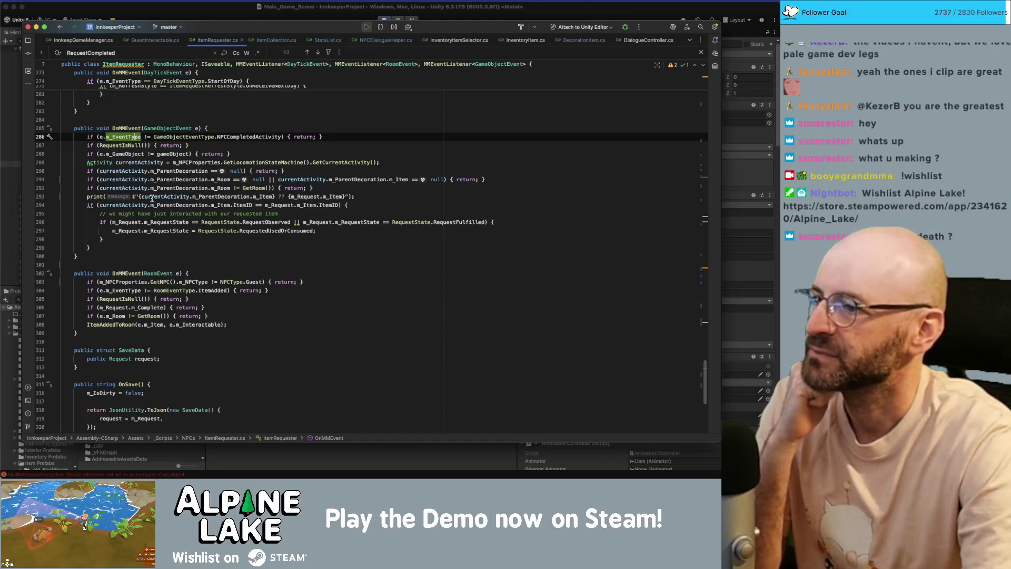
pyautogui.doubleClick(134, 145)
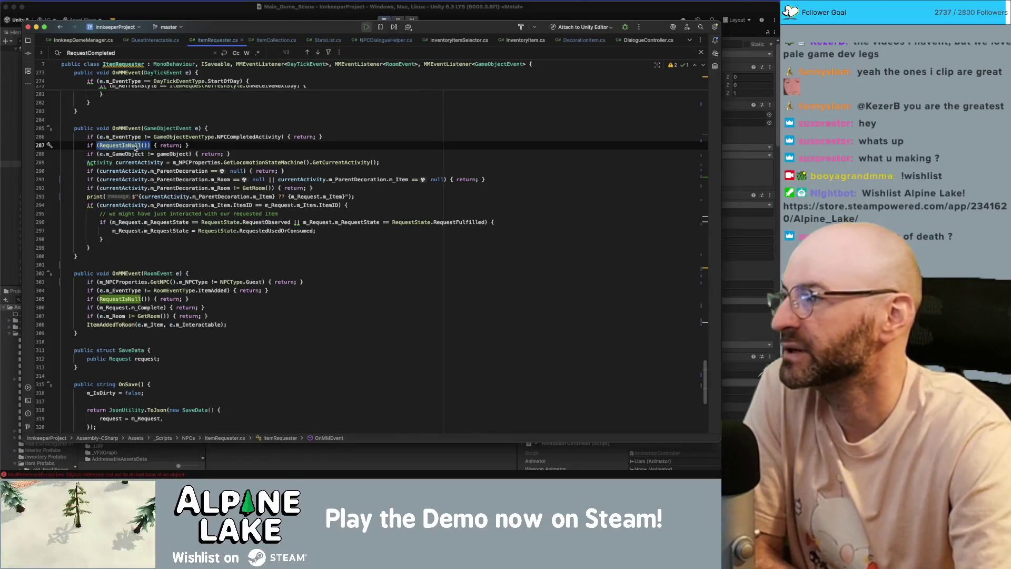
pyautogui.moveTo(135, 148)
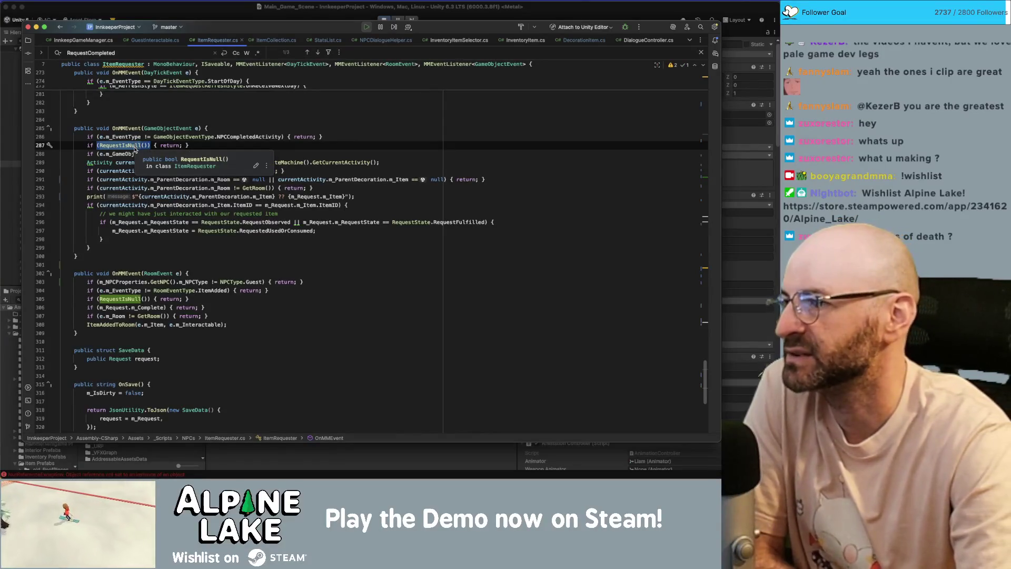
pyautogui.doubleClick(121, 154)
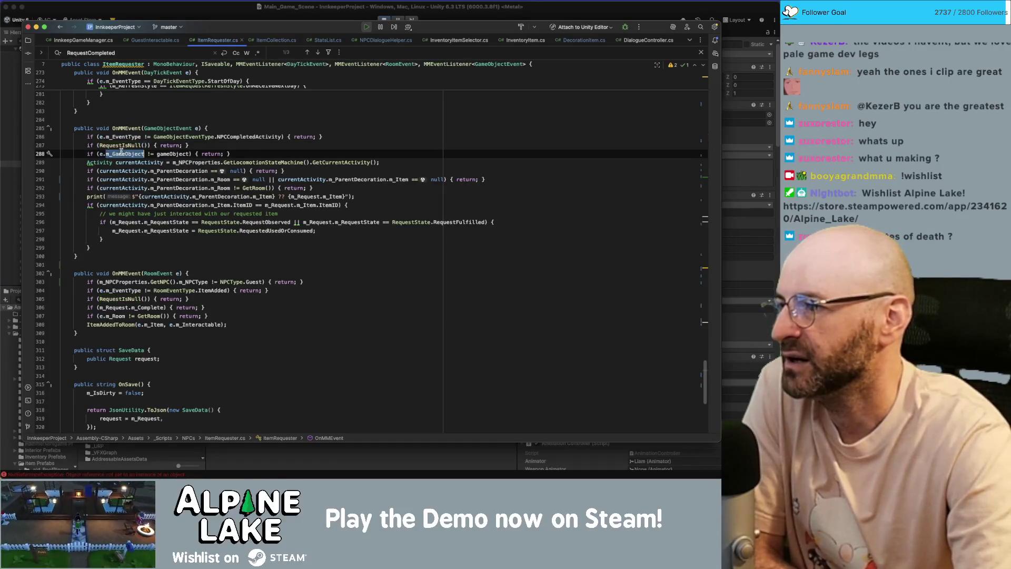
pyautogui.moveTo(115, 157)
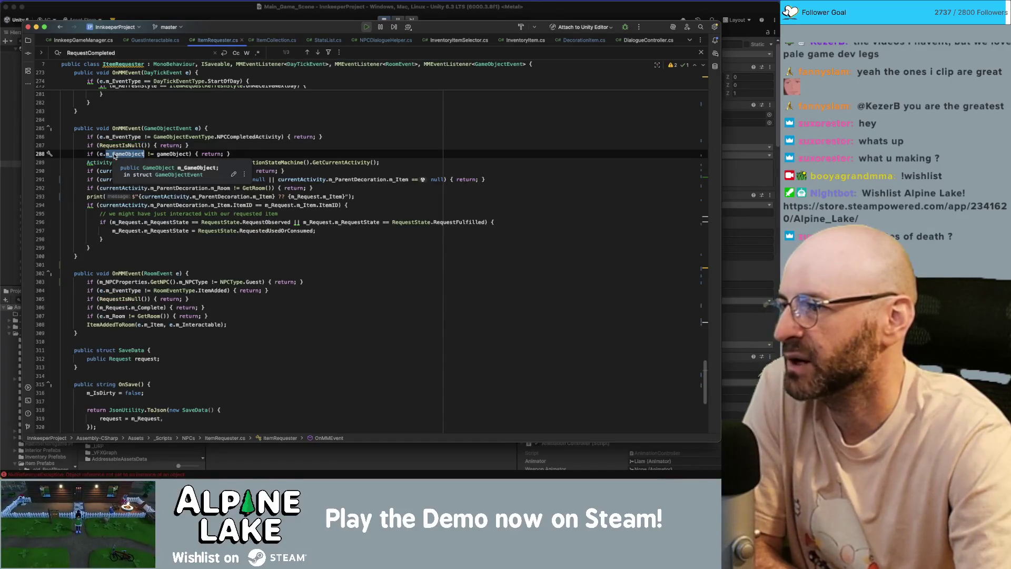
pyautogui.doubleClick(161, 154)
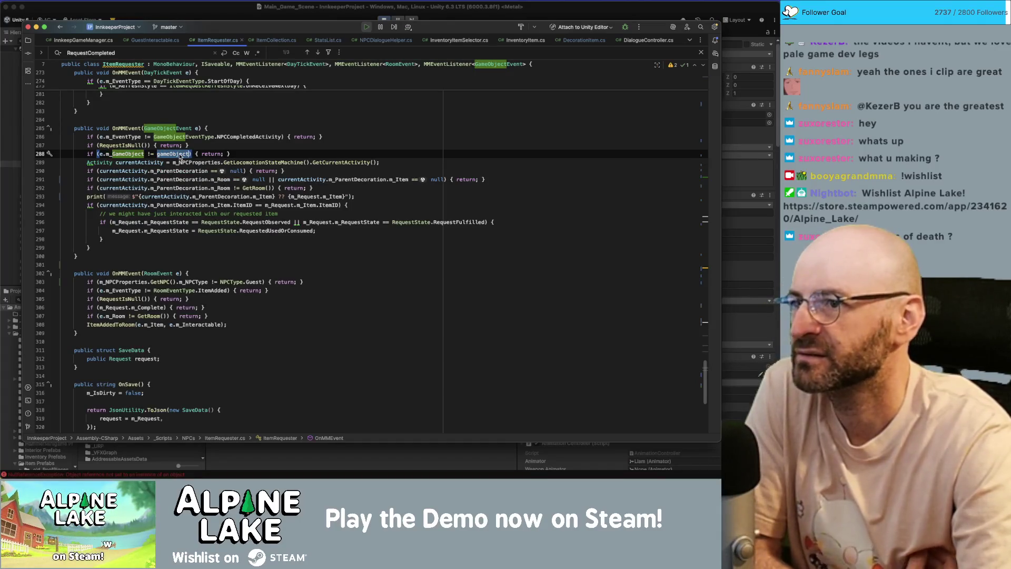
pyautogui.moveTo(180, 156)
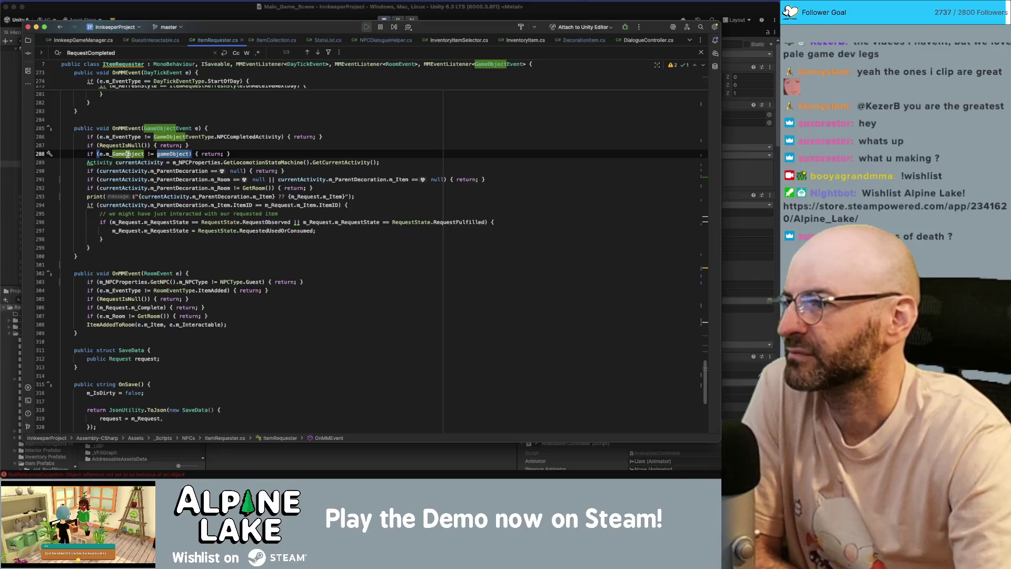
pyautogui.moveTo(127, 154)
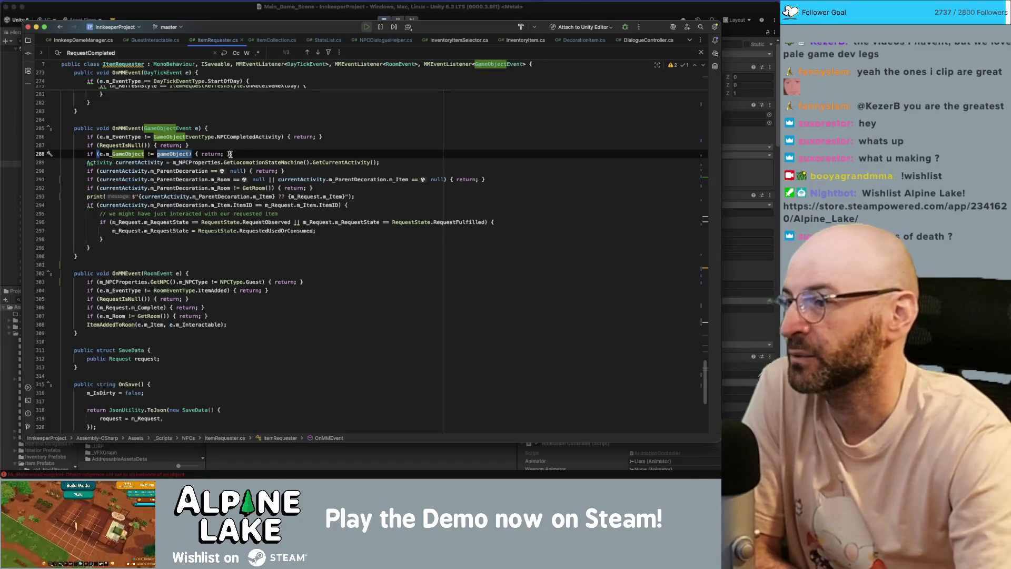
pyautogui.click(190, 171)
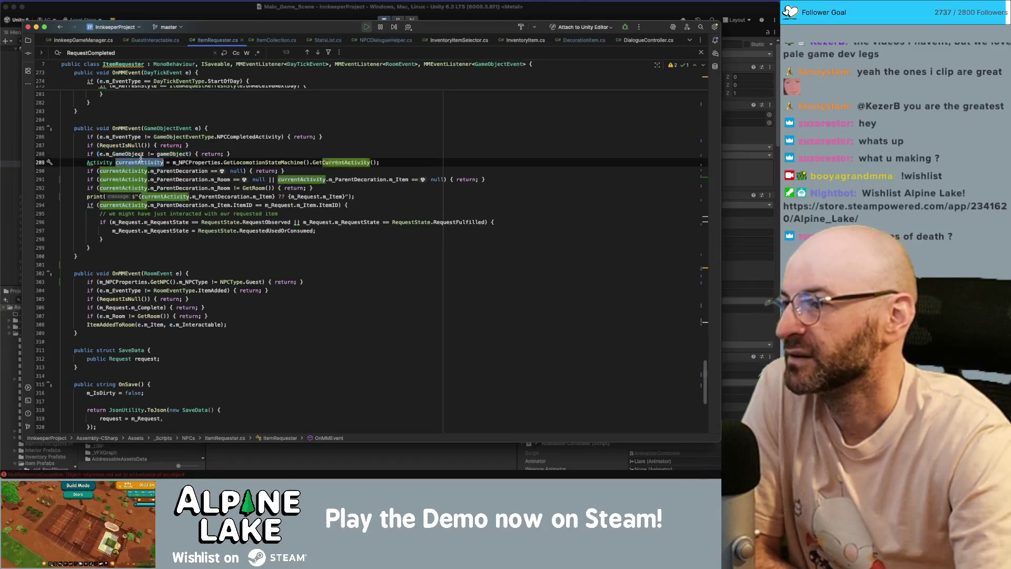
pyautogui.click(193, 180)
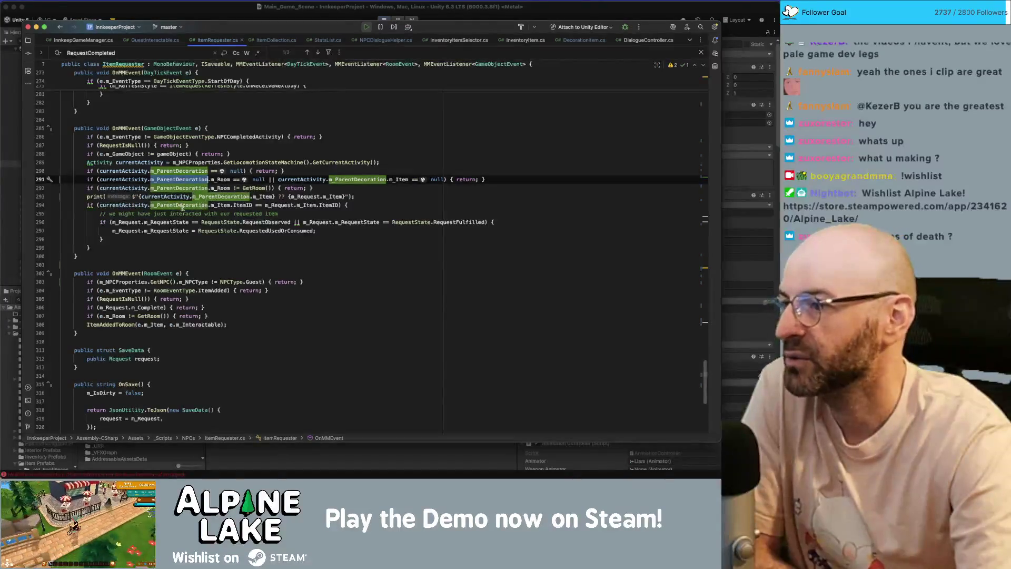
pyautogui.click(183, 206)
pyautogui.click(274, 206)
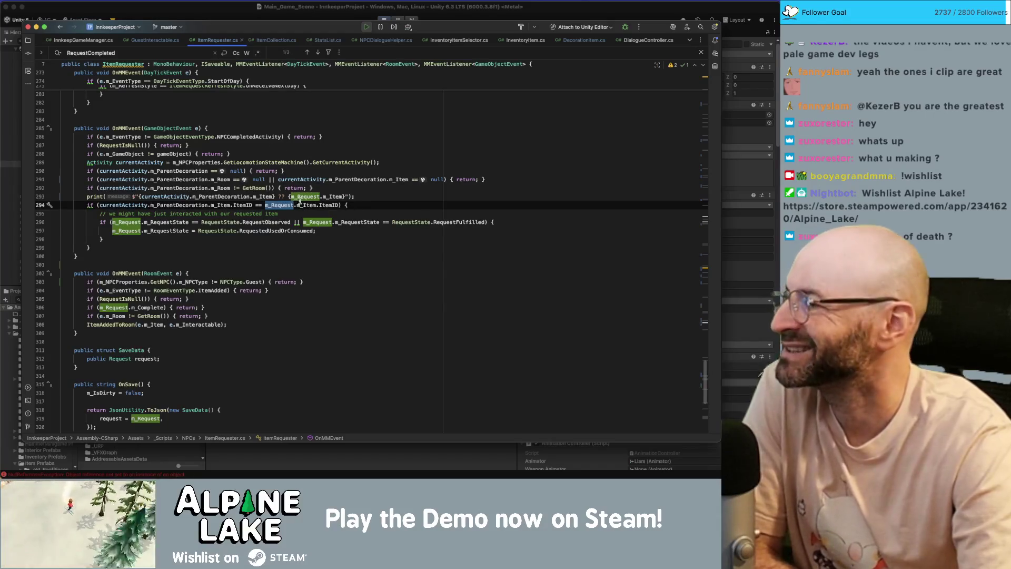
pyautogui.click(368, 197)
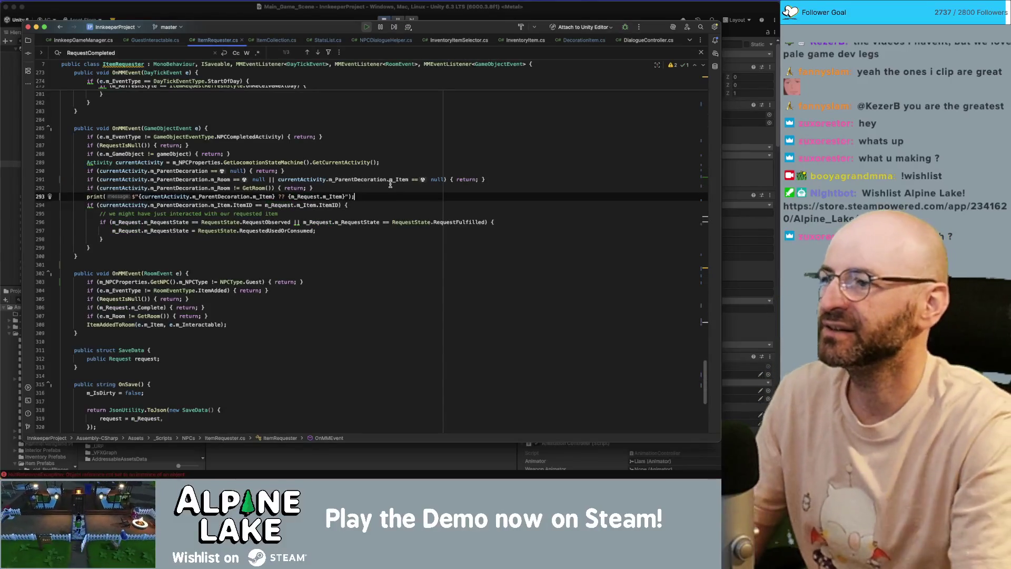
pyautogui.click(354, 180)
# Add an if on m_Request.m_Complete below the null-request check.
pyautogui.press('Up')
pyautogui.press('Up')
pyautogui.press('Up')
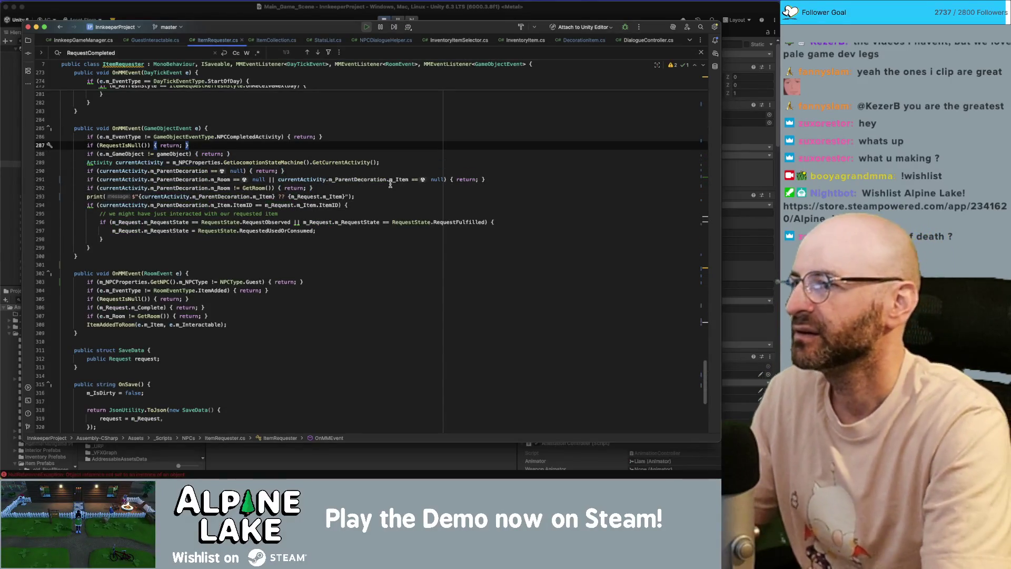
pyautogui.press('Return')
pyautogui.write('m_')
pyautogui.press('BackSpace')
pyautogui.press('BackSpace')
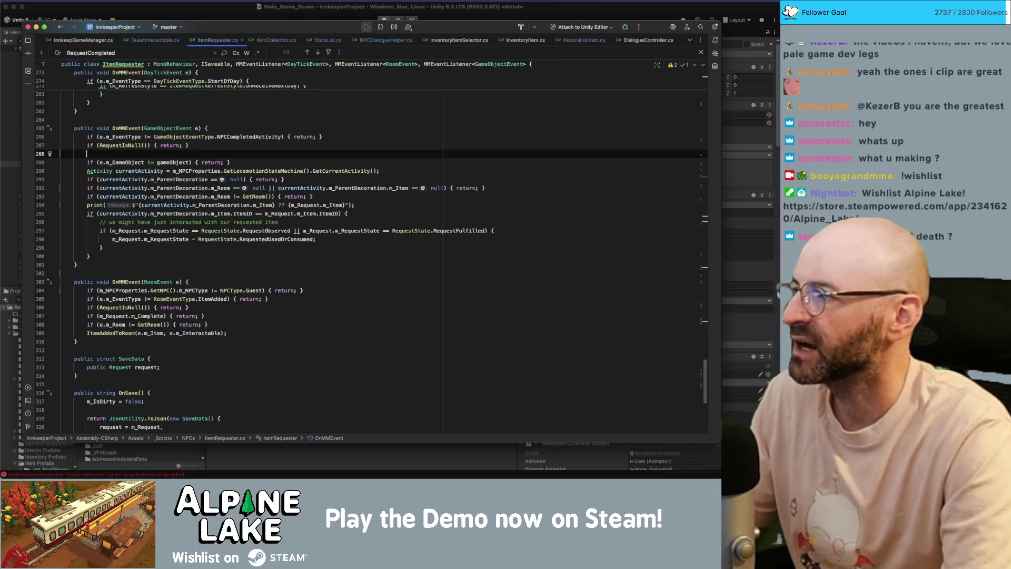
pyautogui.write('if(req')
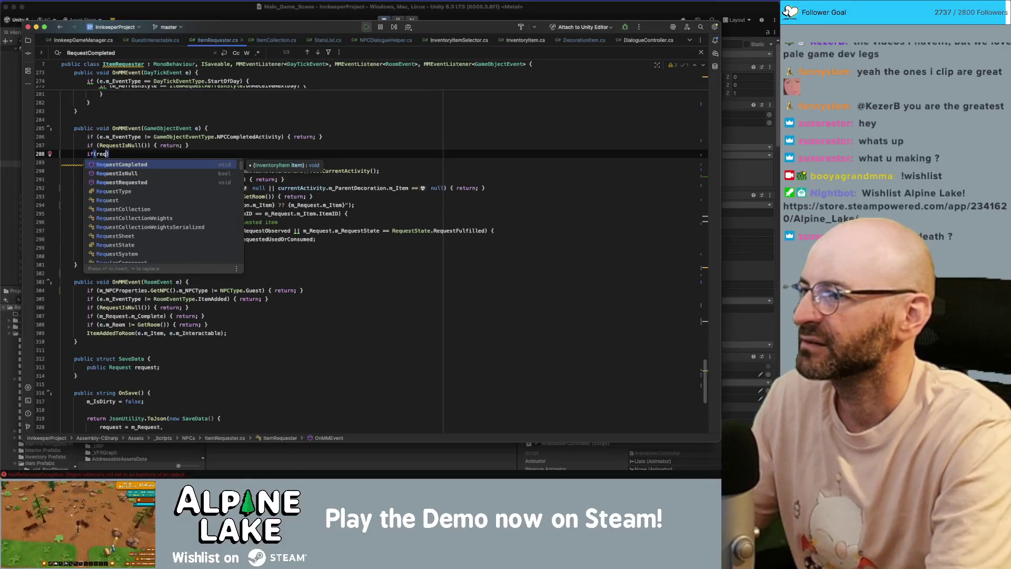
pyautogui.press('BackSpace')
pyautogui.press('BackSpace')
pyautogui.write('m_R')
pyautogui.press('Return')
pyautogui.write('.')
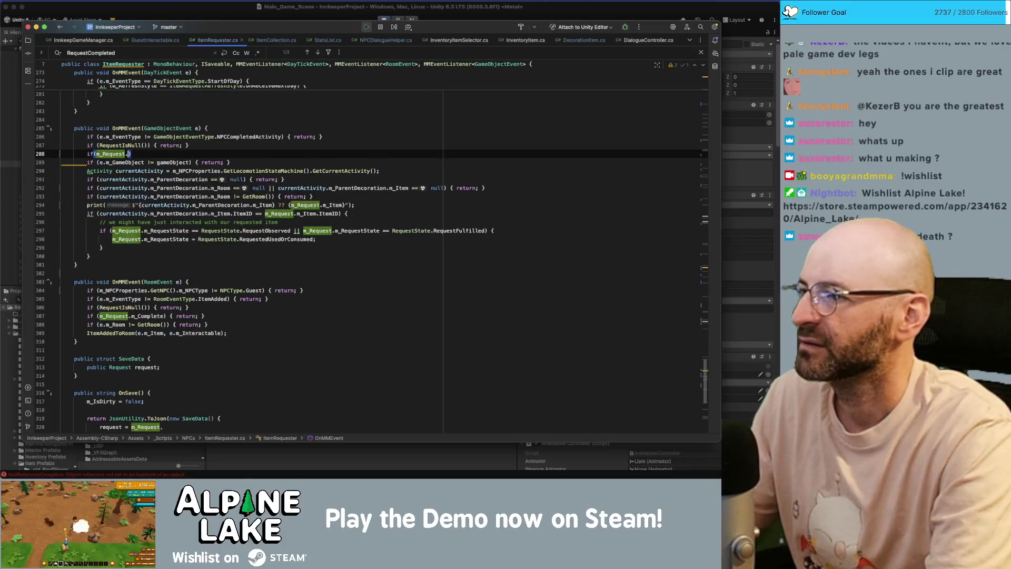
pyautogui.write('m_C')
pyautogui.press('Return')
# Negate the condition to '!m_Request.m_Complete' and give it the body '{ return; }'.
pyautogui.click(95, 153)
pyautogui.write('!')
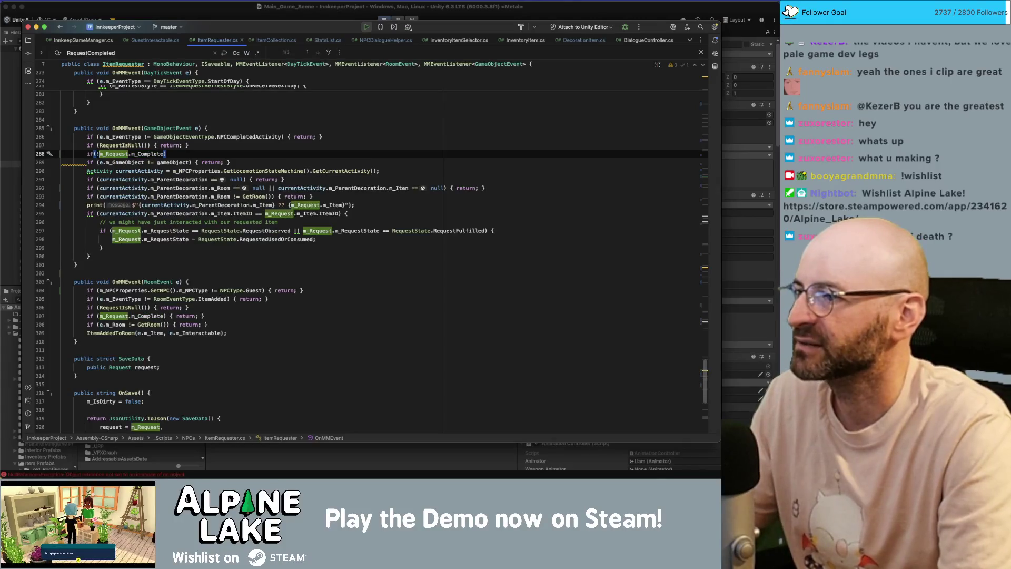
pyautogui.press('End')
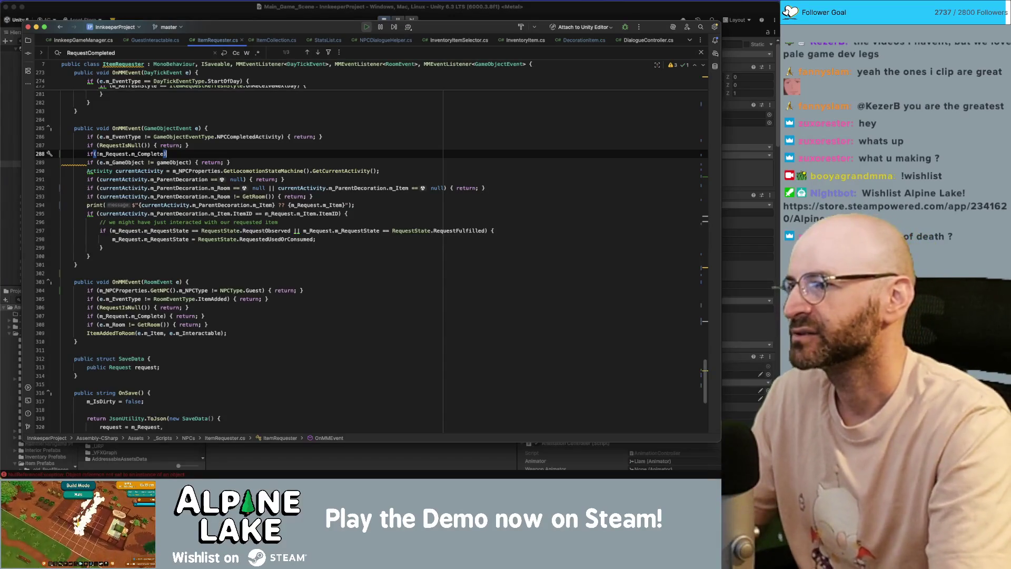
pyautogui.write('{ return; ')
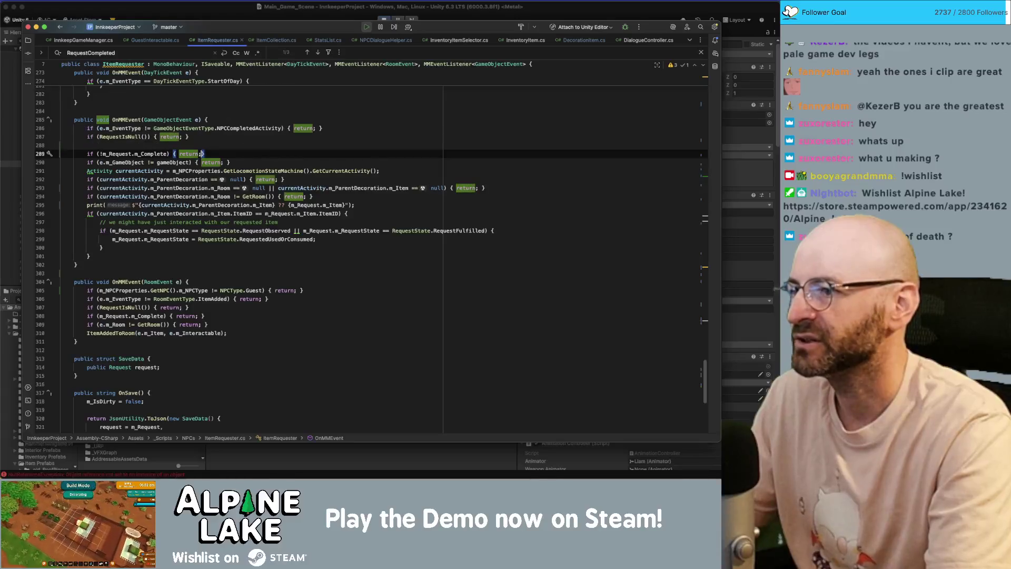
pyautogui.write('}')
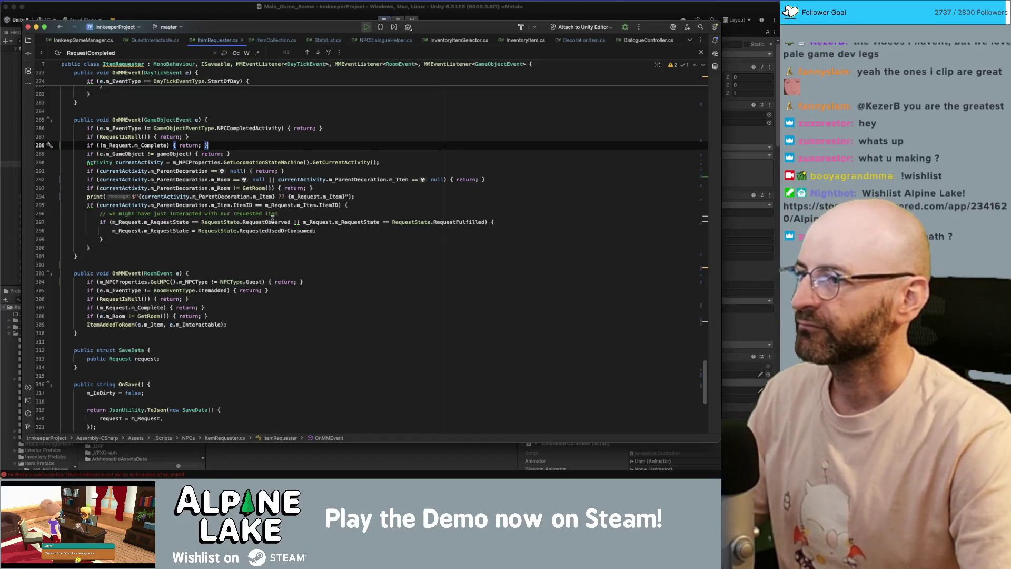
# Comment out the debug print on line 294 and return to Unity.
pyautogui.click(117, 145)
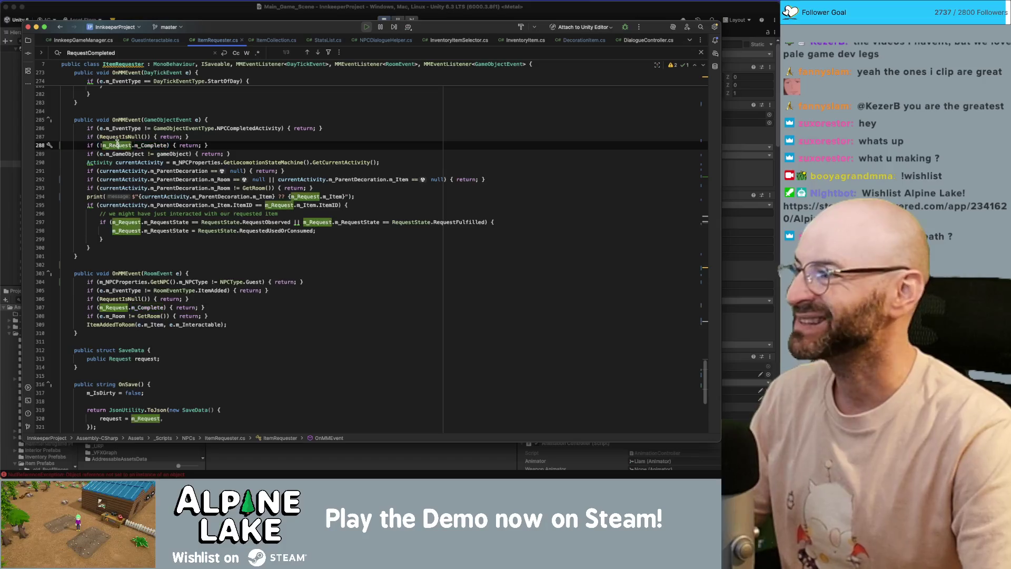
pyautogui.click(310, 205)
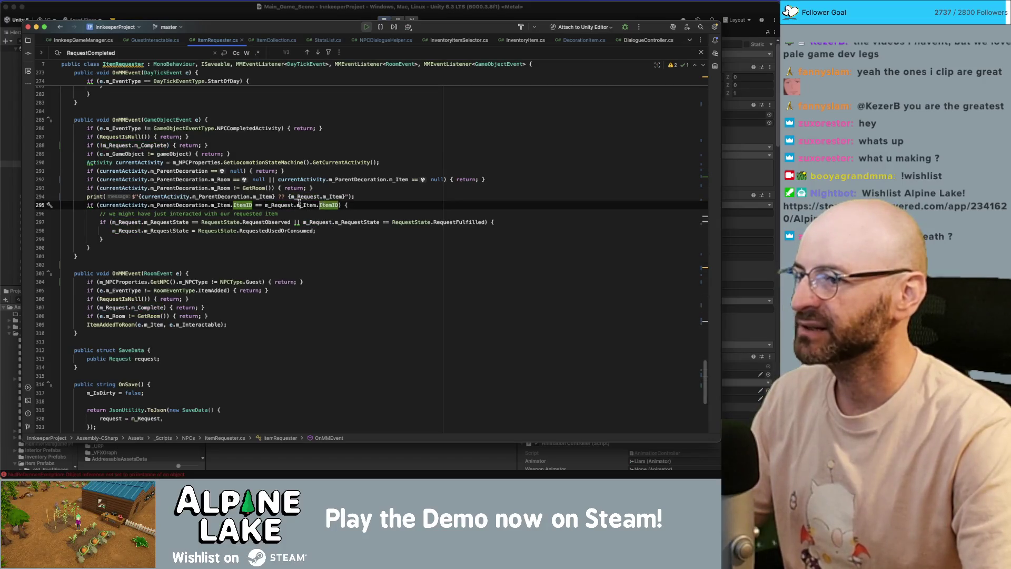
pyautogui.press('Up')
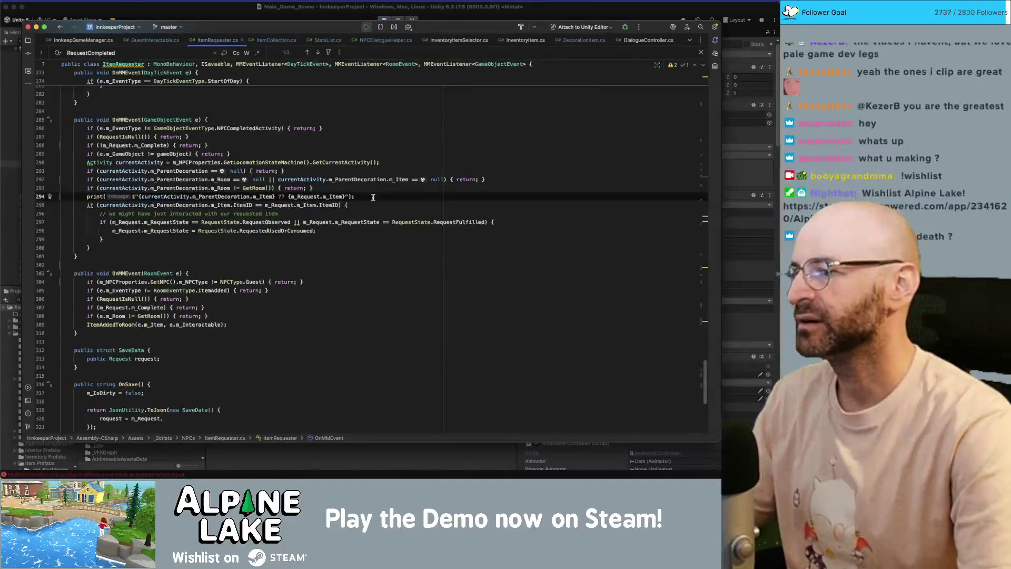
pyautogui.press('super+slash')
pyautogui.click(248, 16)
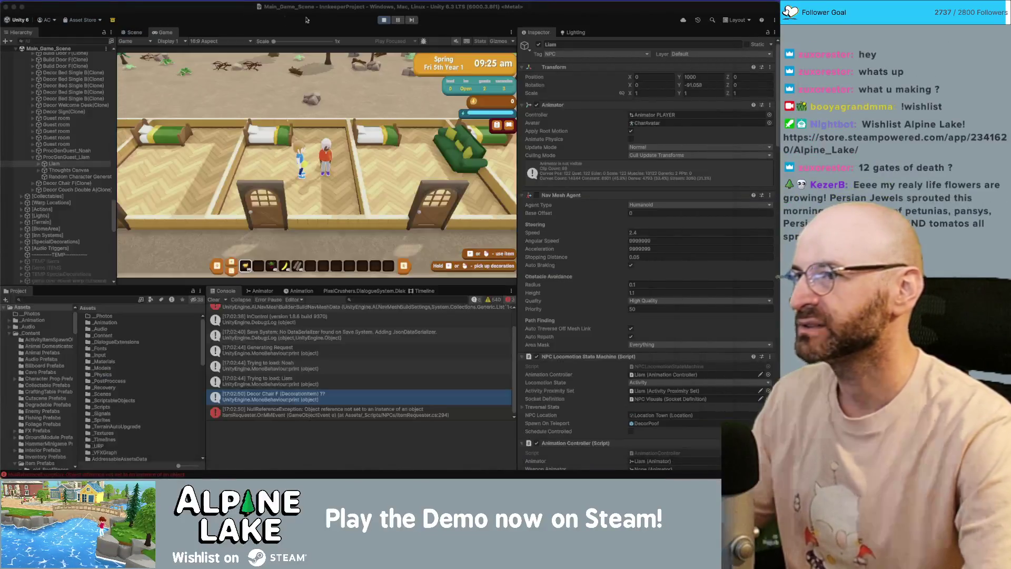
# Enter play mode to test the updated ItemRequester script.
pyautogui.click(383, 19)
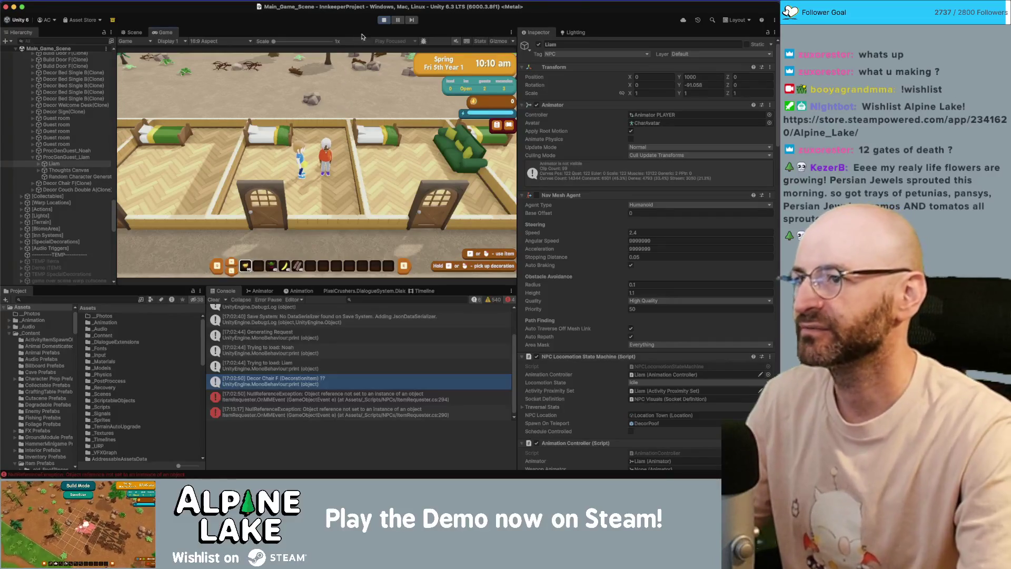
# Stop play mode in Unity.
pyautogui.click(384, 20)
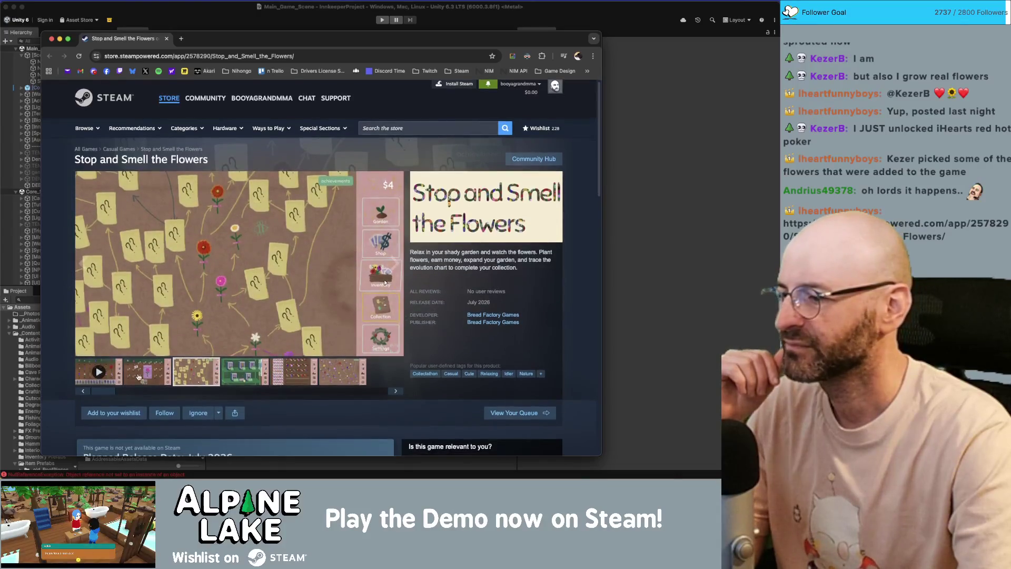
# Copy the Stop and Smell the Flowers store page URL from the address bar.
pyautogui.moveTo(160, 89)
pyautogui.click(201, 56)
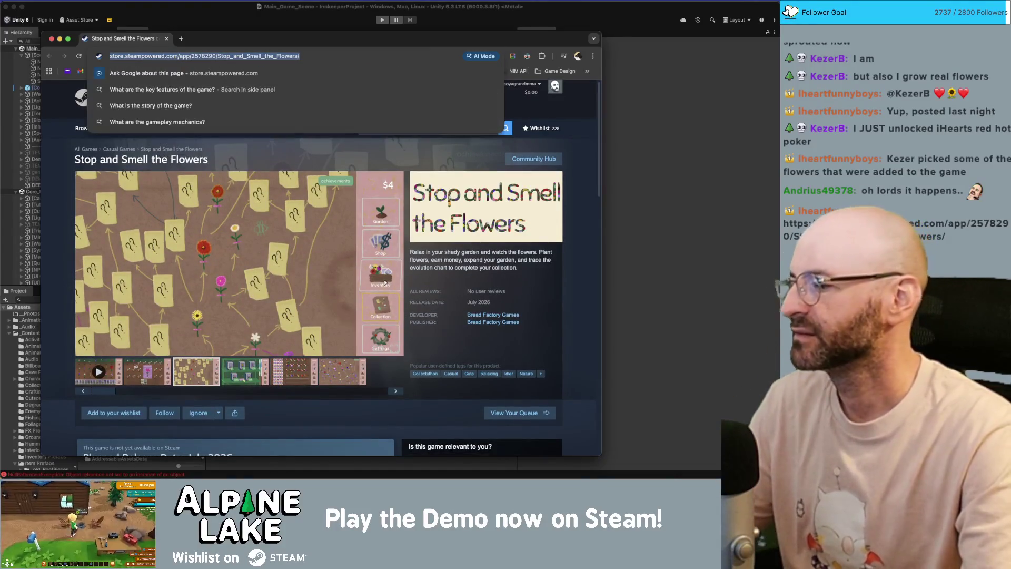
pyautogui.press('super+Tab')
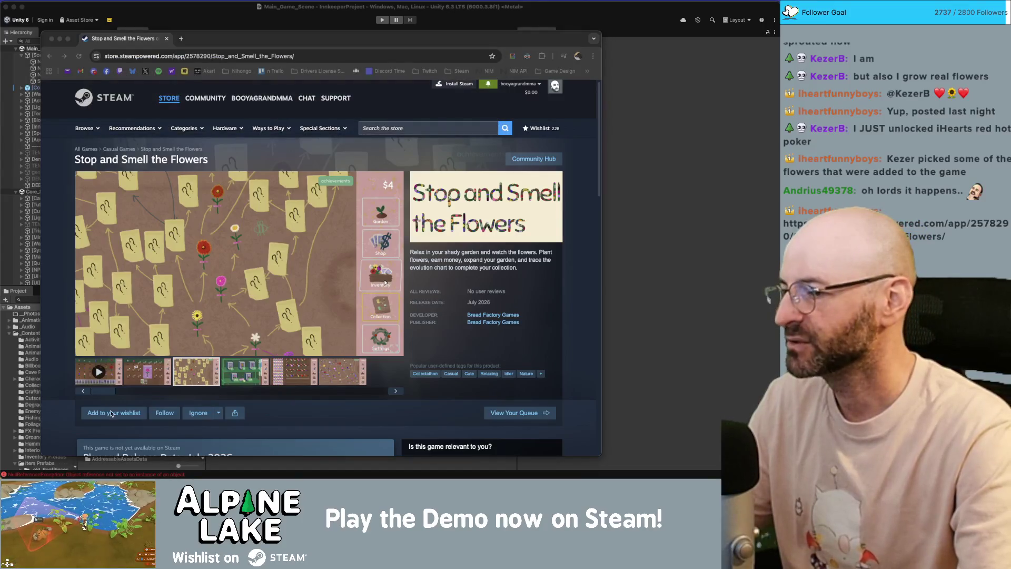
# Add Stop and Smell the Flowers to the wishlist and follow it.
pyautogui.click(111, 413)
pyautogui.click(166, 419)
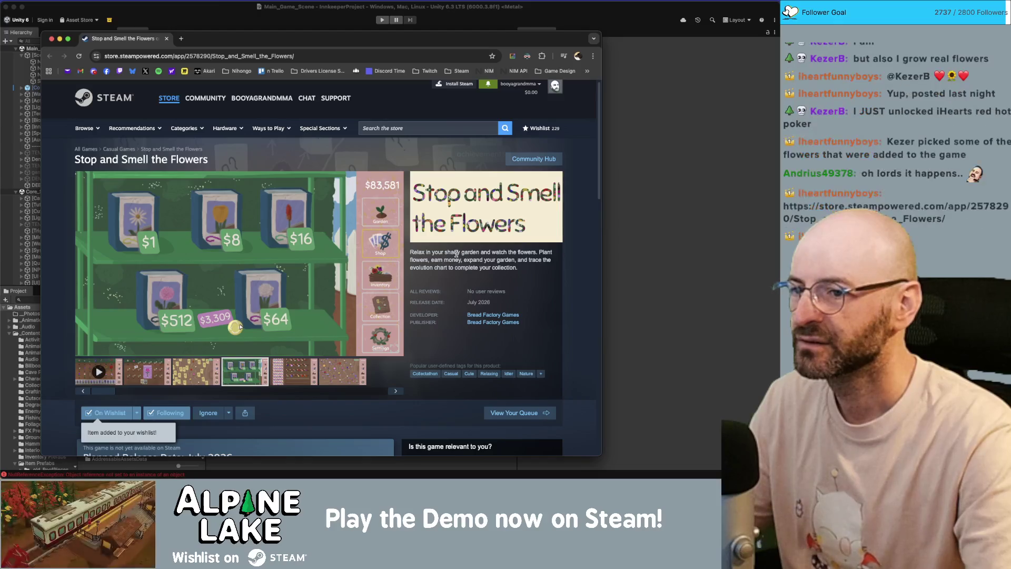
pyautogui.moveTo(430, 258); pyautogui.dragTo(447, 260)
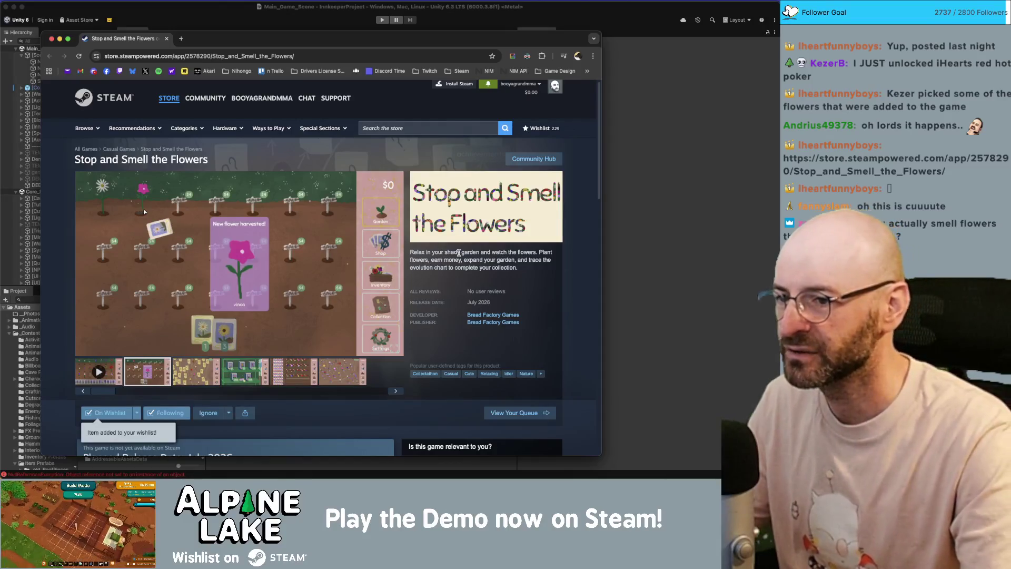
pyautogui.scroll(-5, 462, 258)
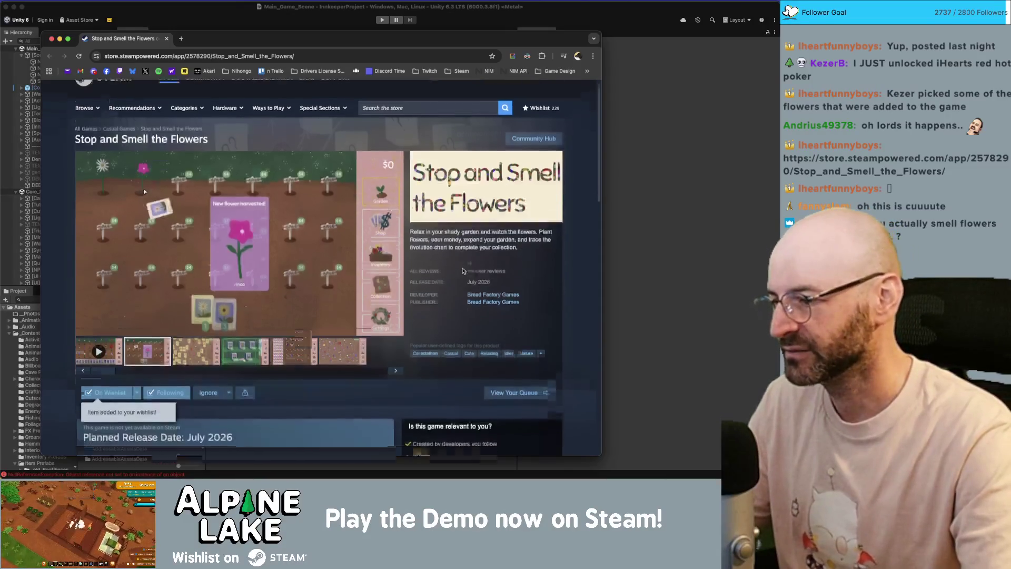
pyautogui.scroll(-3, 462, 271)
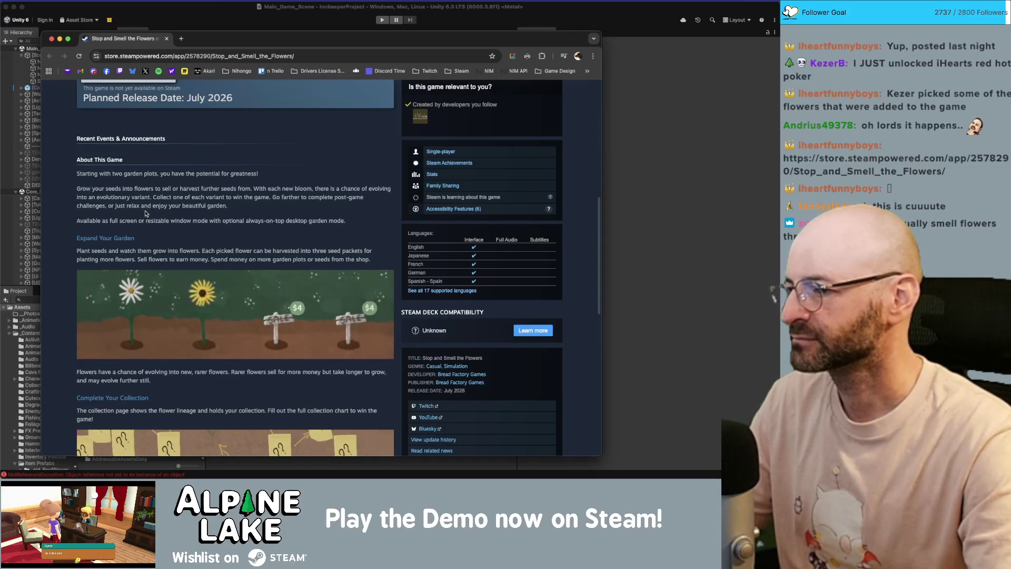
pyautogui.scroll(-1, 158, 226)
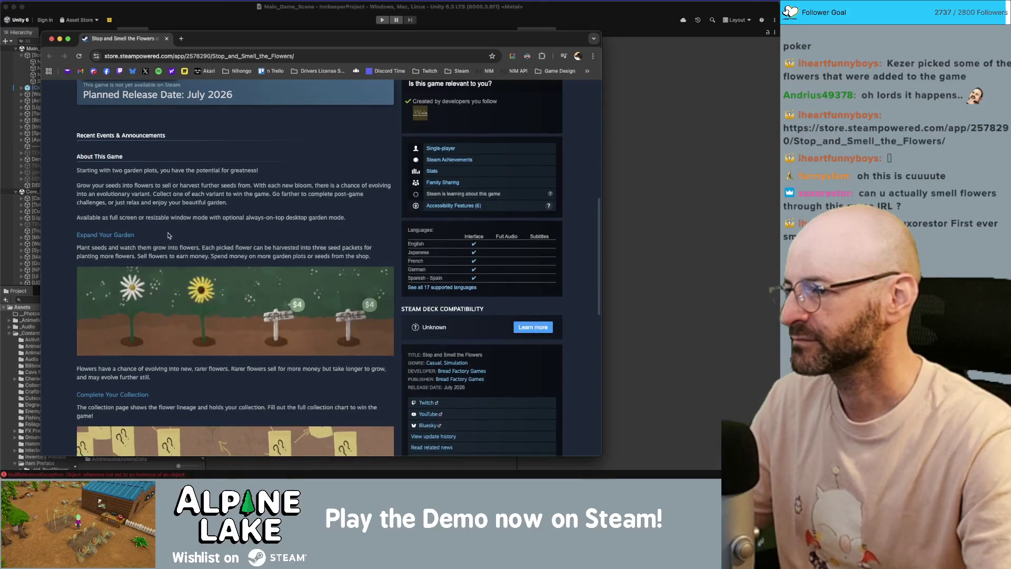
pyautogui.scroll(-1, 172, 236)
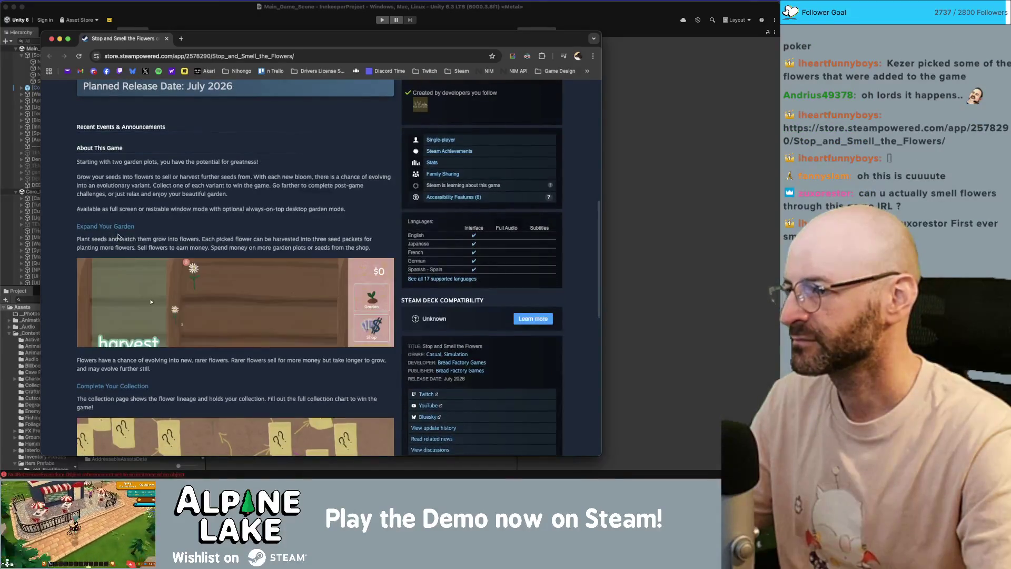
pyautogui.scroll(-5, 175, 236)
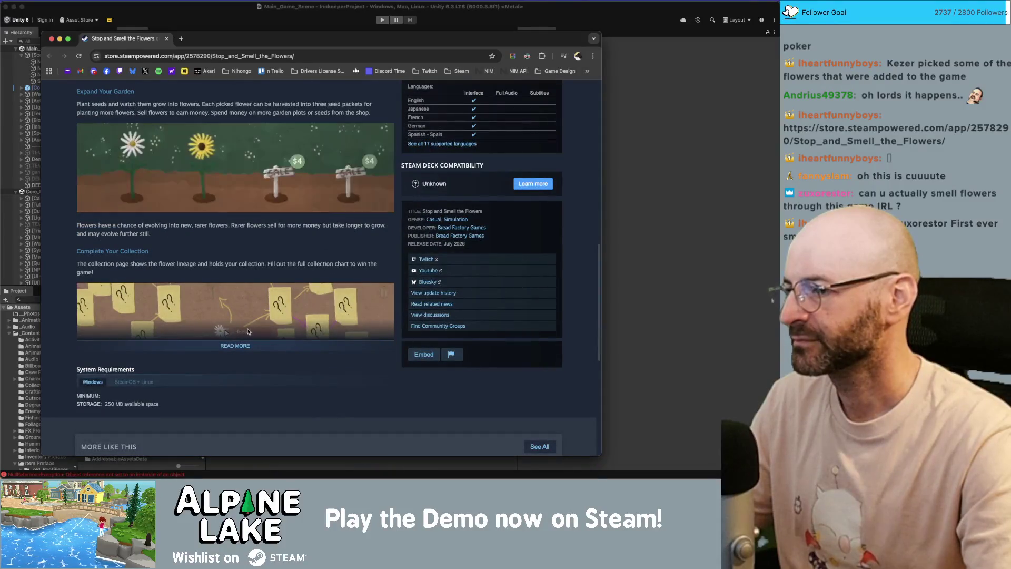
pyautogui.click(234, 344)
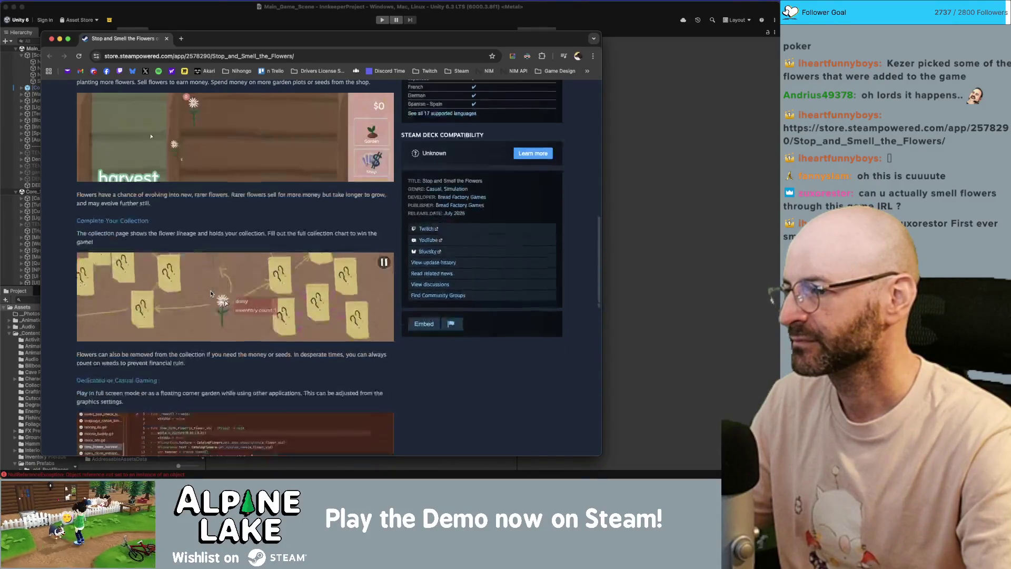
pyautogui.scroll(-1, 210, 290)
pyautogui.scroll(-3, 163, 179)
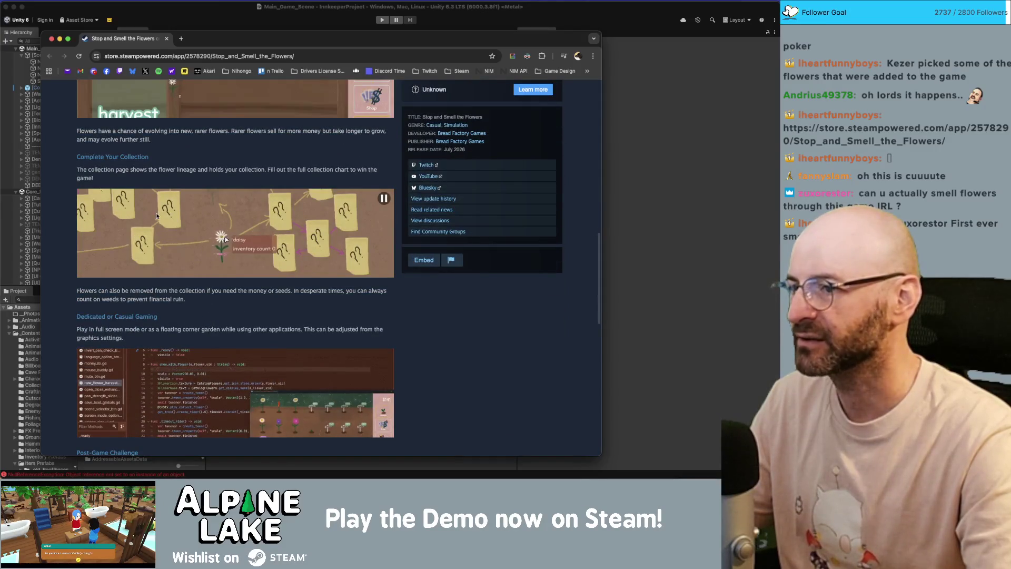
pyautogui.scroll(4, 333, 158)
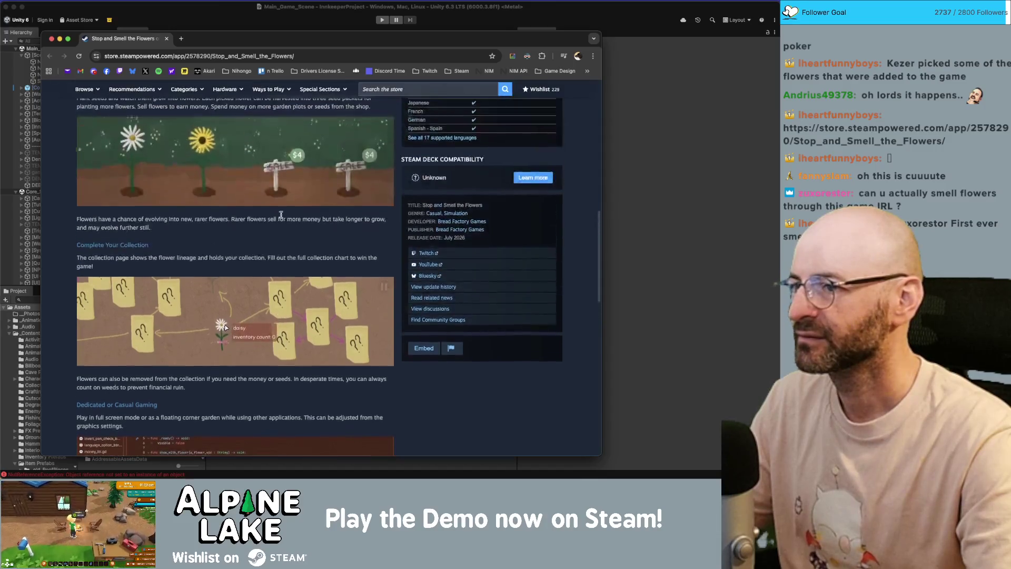
pyautogui.click(385, 127)
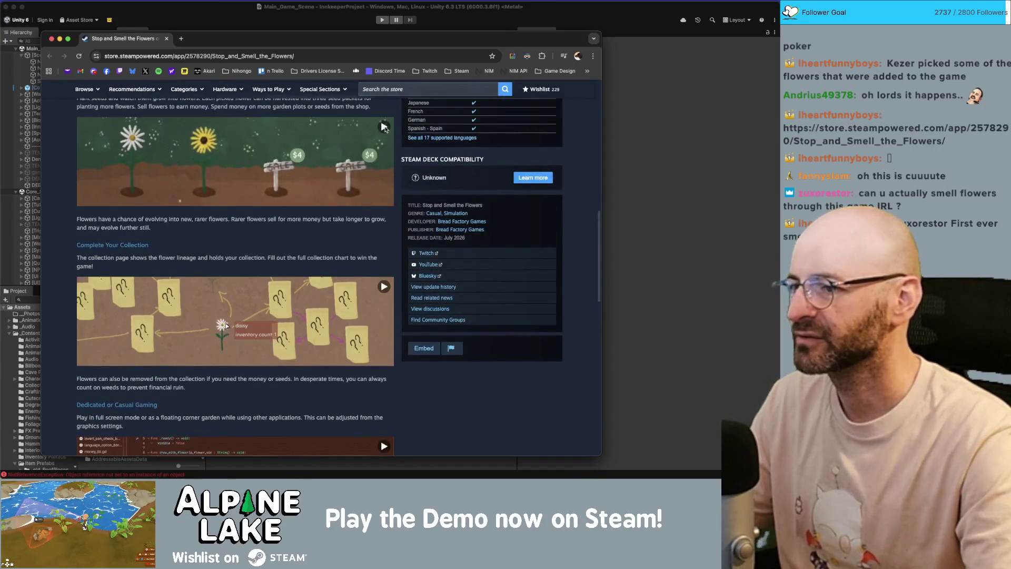
pyautogui.click(385, 127)
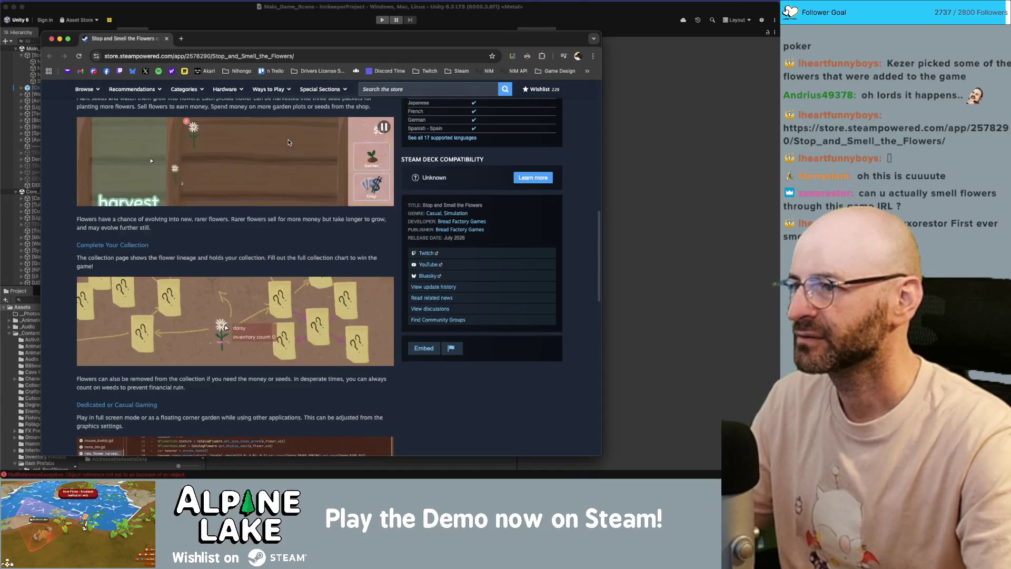
pyautogui.rightClick(288, 141)
pyautogui.rightClick(274, 145)
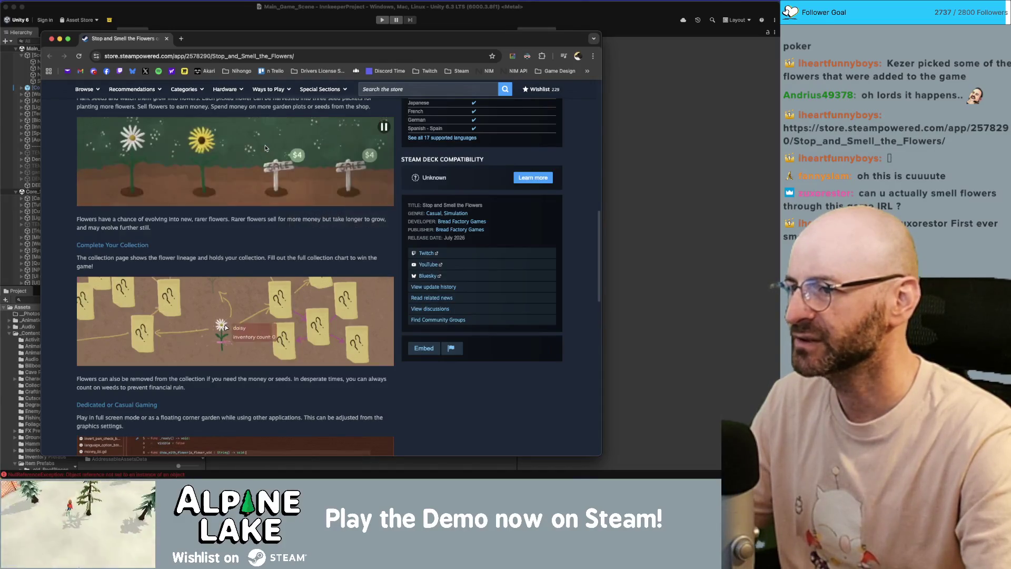
pyautogui.rightClick(267, 147)
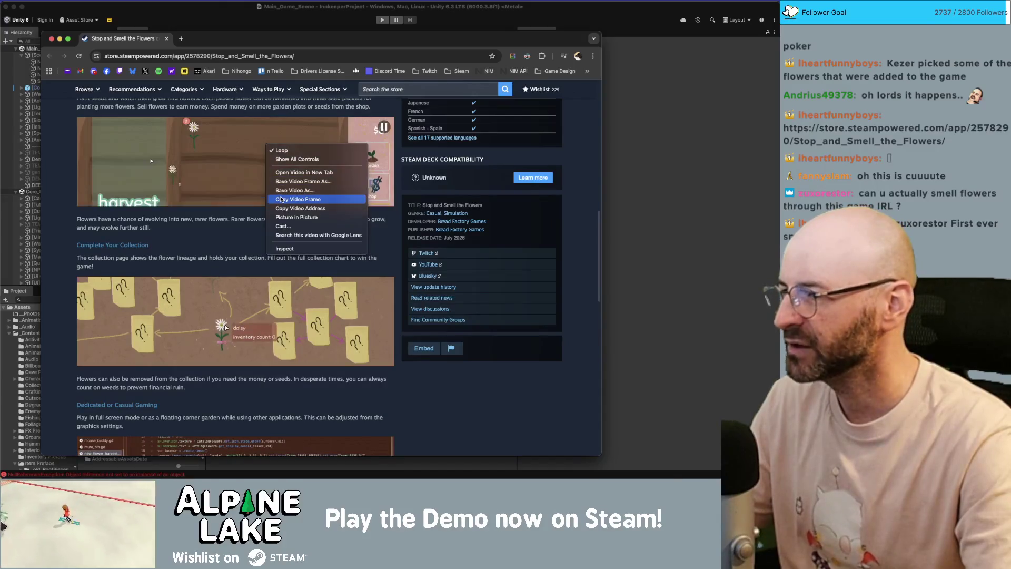
pyautogui.click(218, 169)
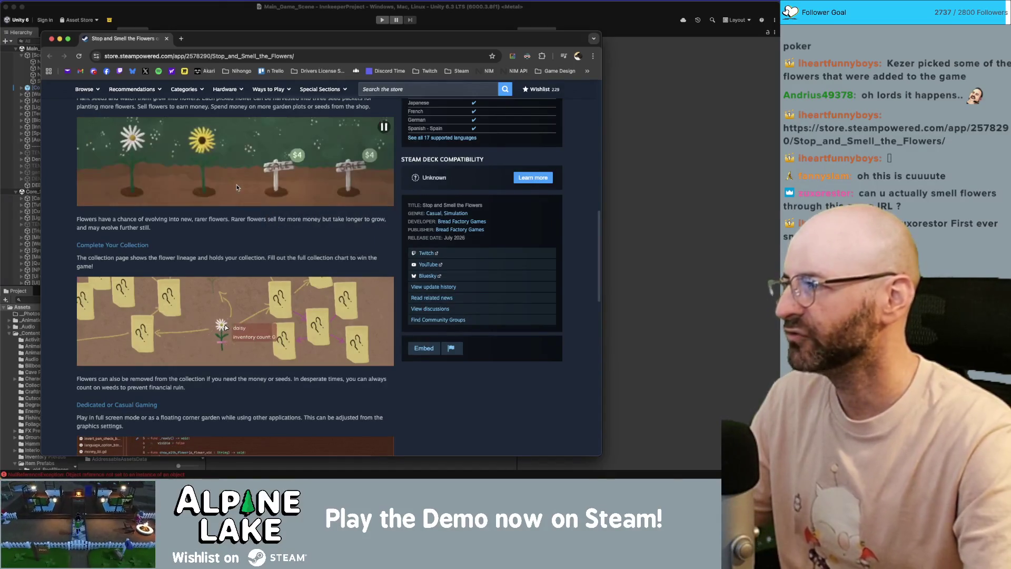
pyautogui.scroll(1, 273, 225)
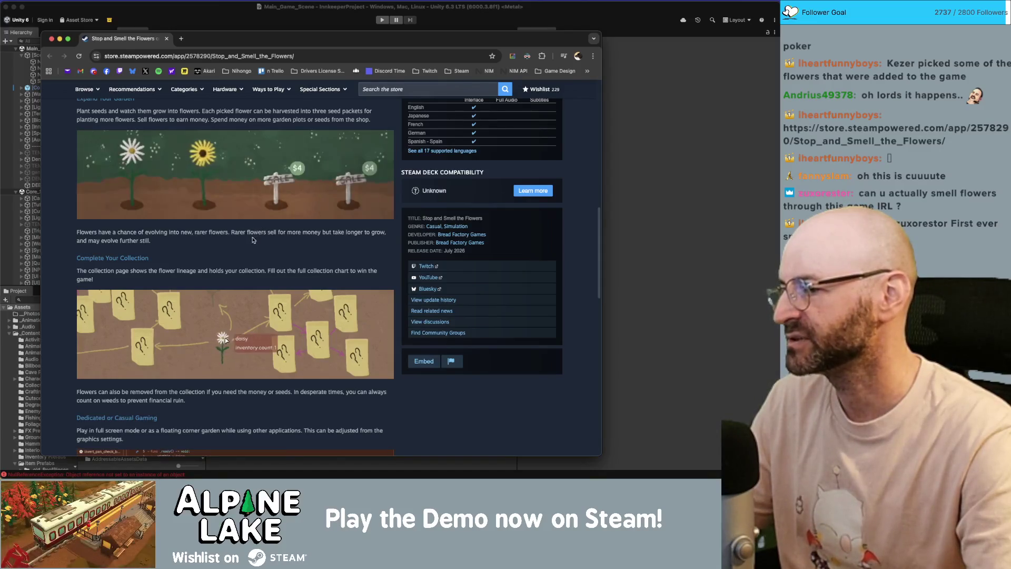
pyautogui.scroll(-1, 235, 244)
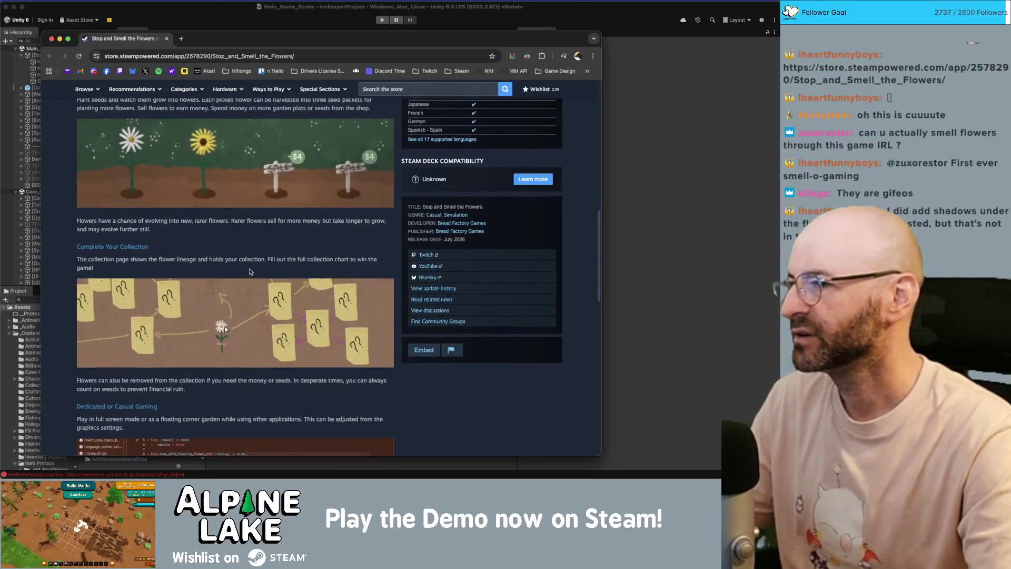
pyautogui.scroll(2, 193, 208)
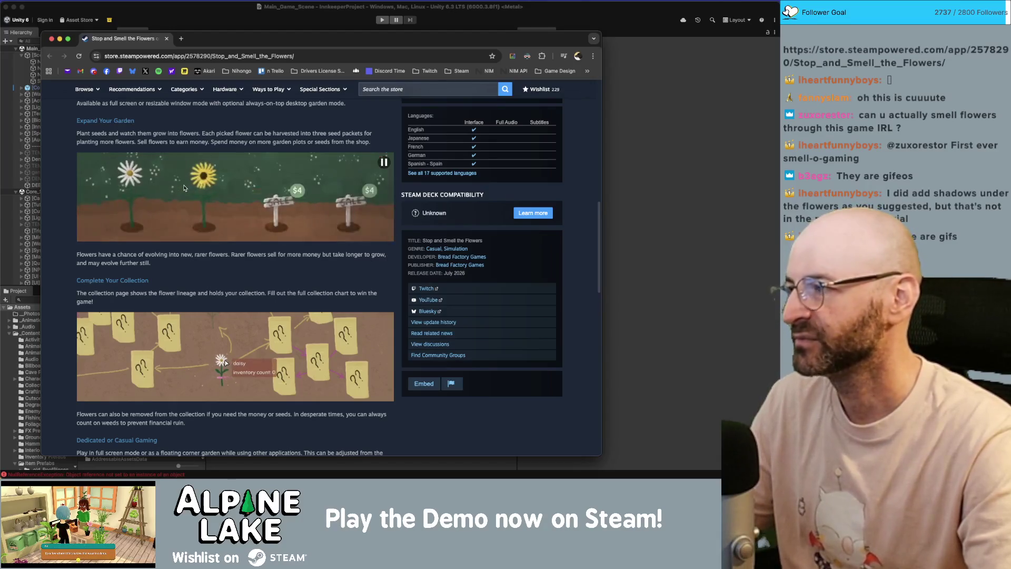
pyautogui.scroll(-3, 201, 210)
pyautogui.scroll(-3, 232, 230)
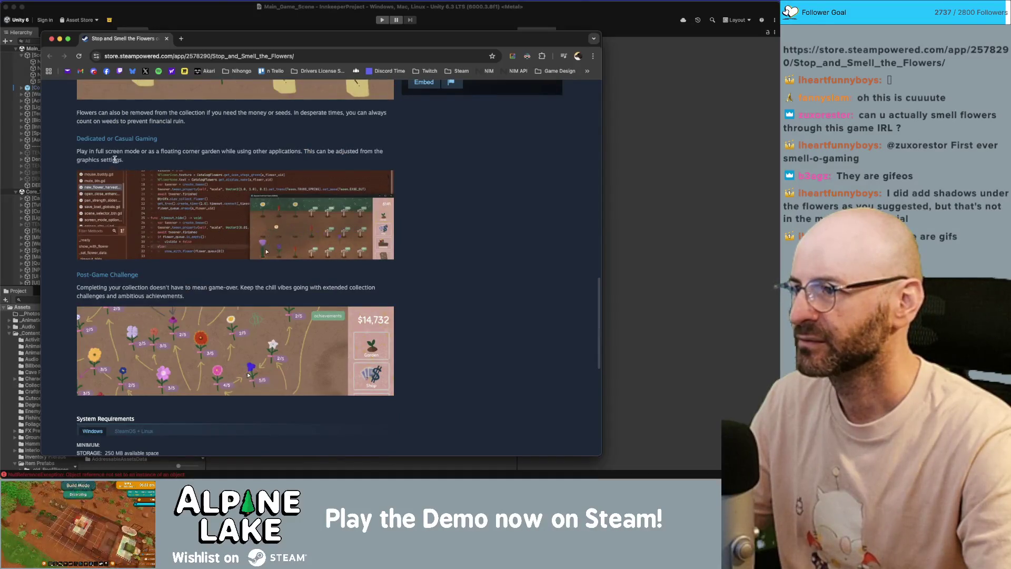
pyautogui.moveTo(222, 205)
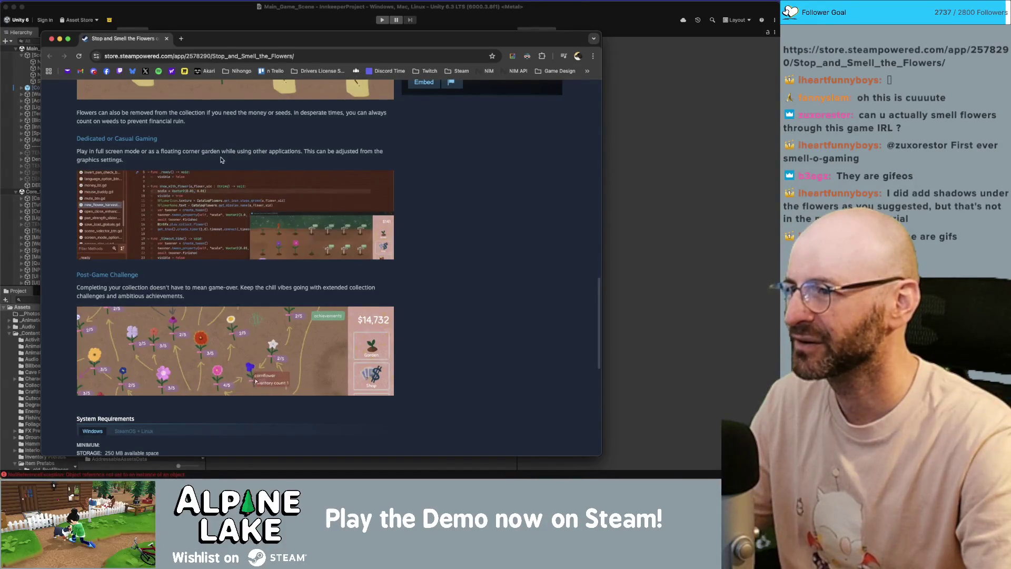
pyautogui.moveTo(217, 188)
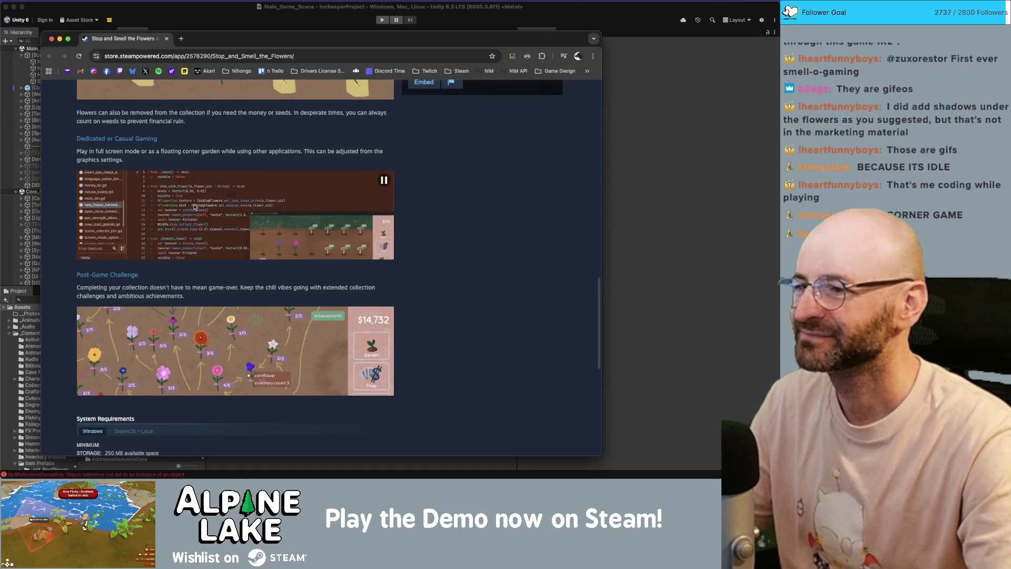
pyautogui.scroll(-1, 471, 226)
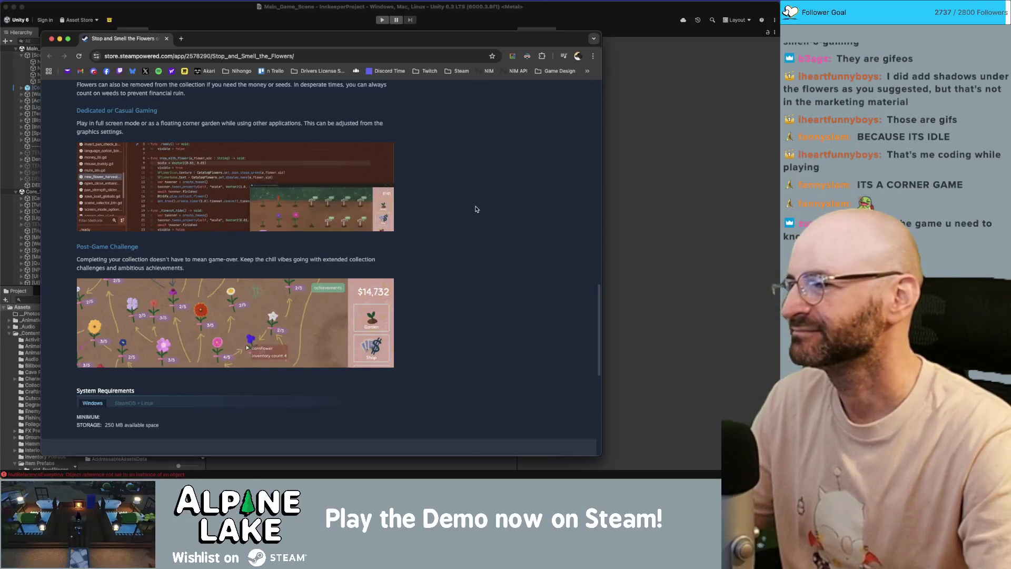
pyautogui.moveTo(167, 175)
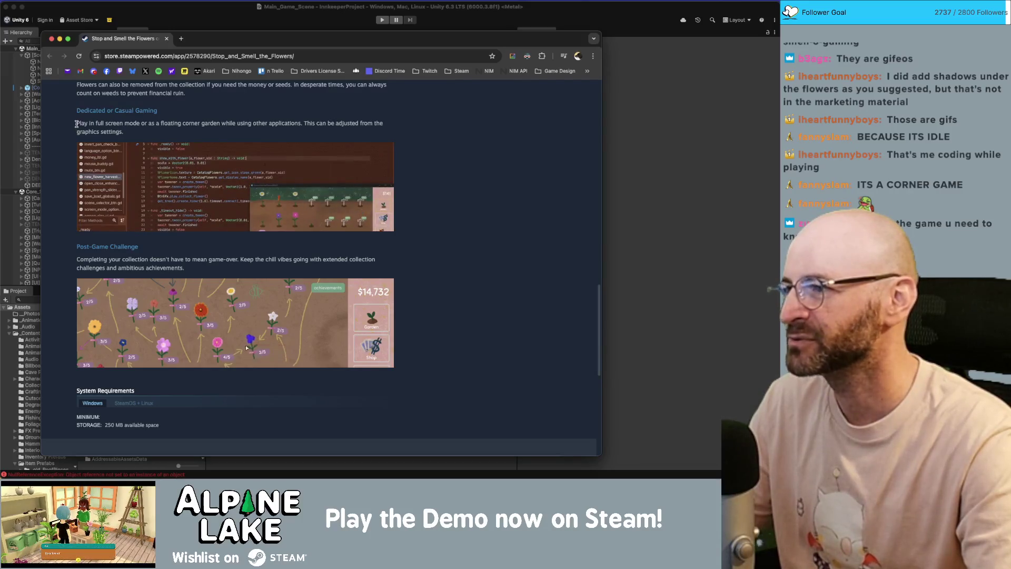
pyautogui.moveTo(76, 123); pyautogui.dragTo(127, 133)
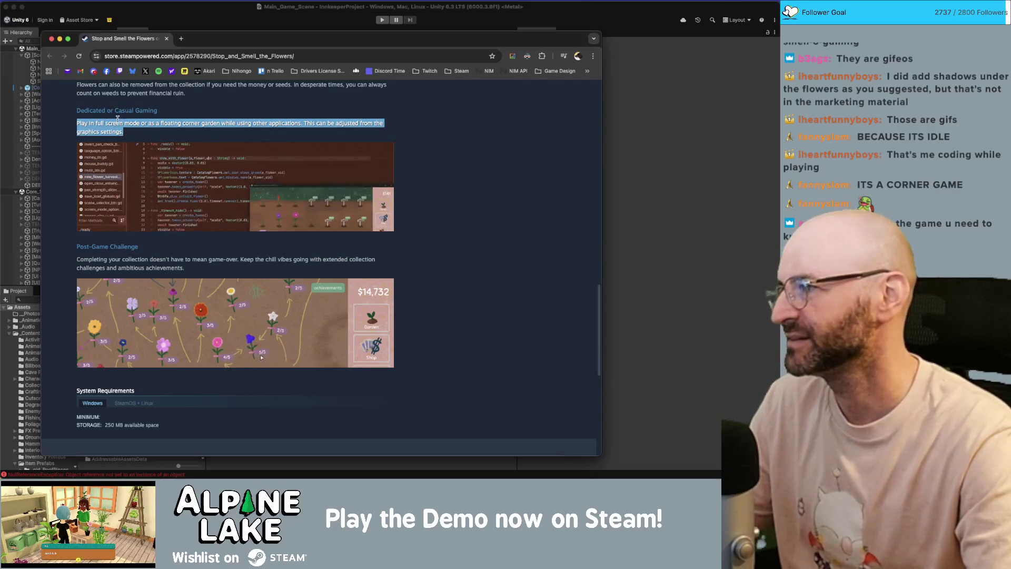
pyautogui.click(118, 122)
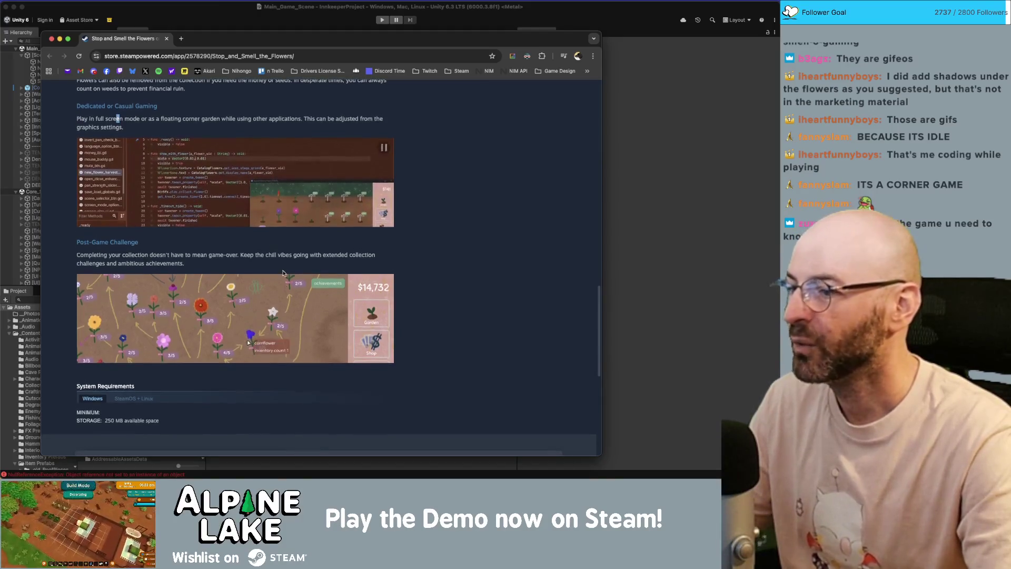
pyautogui.scroll(-1, 241, 304)
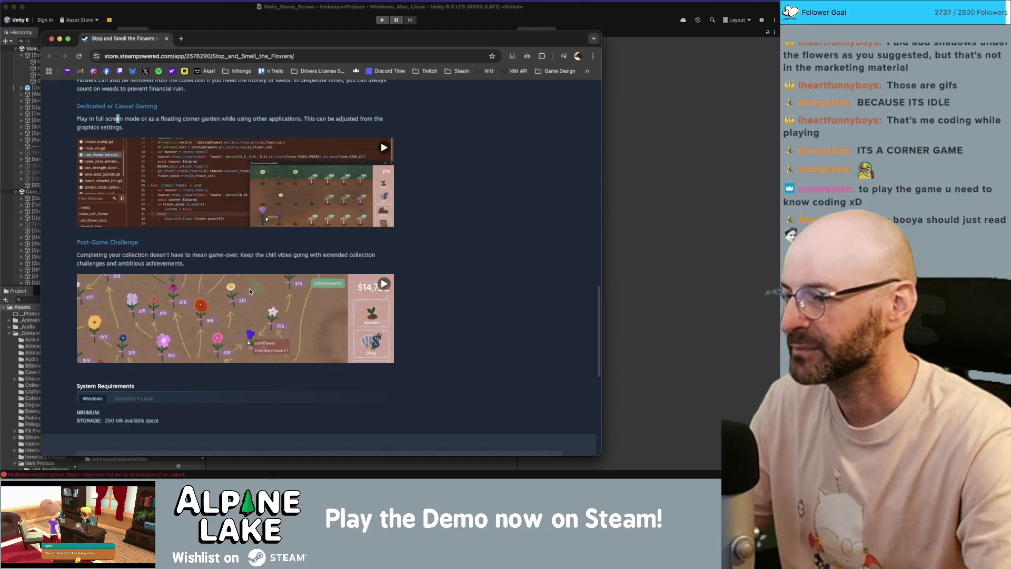
pyautogui.scroll(-3, 320, 287)
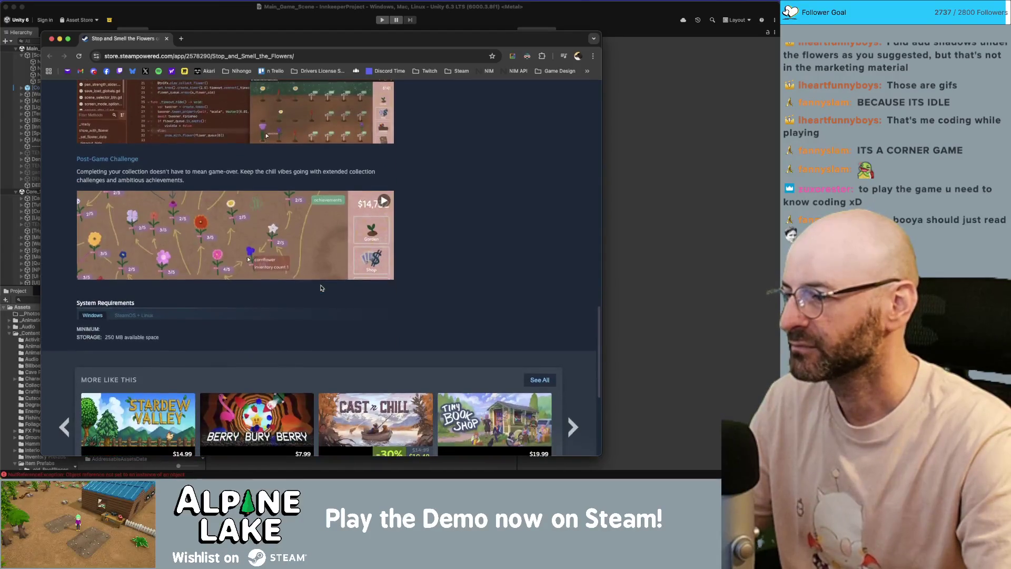
pyautogui.scroll(-1, 257, 292)
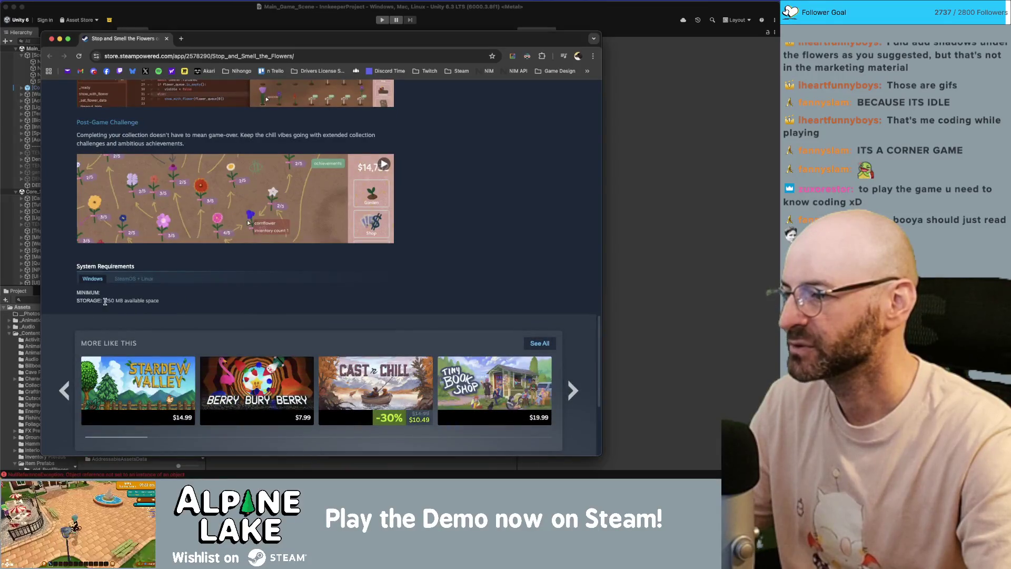
pyautogui.scroll(-3, 441, 216)
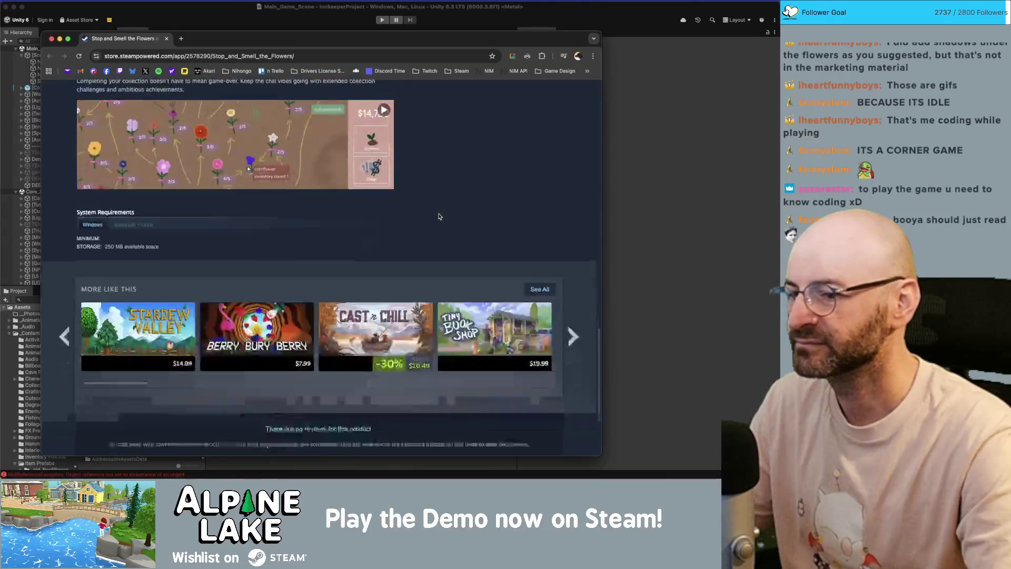
pyautogui.moveTo(143, 314)
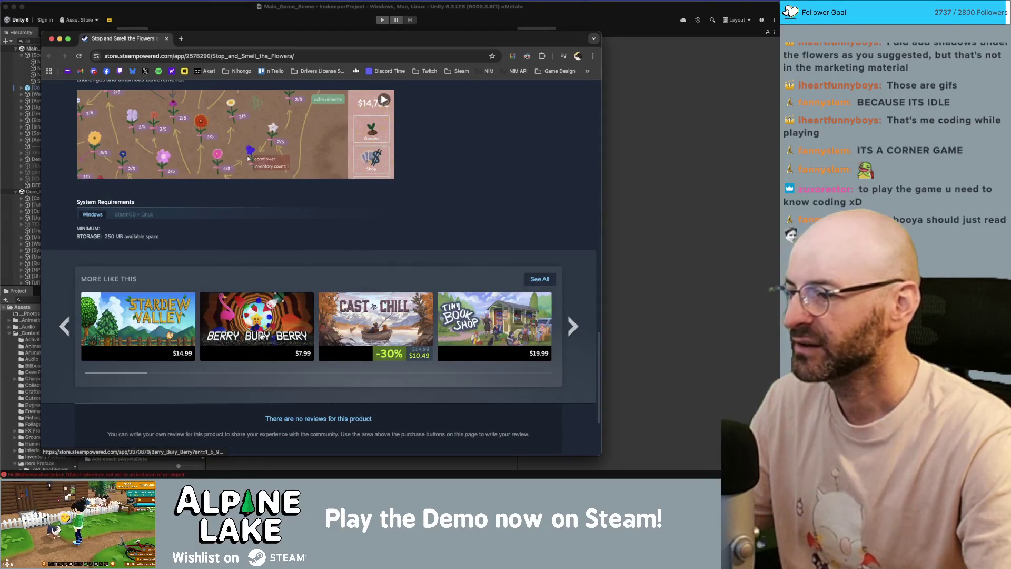
pyautogui.moveTo(262, 336)
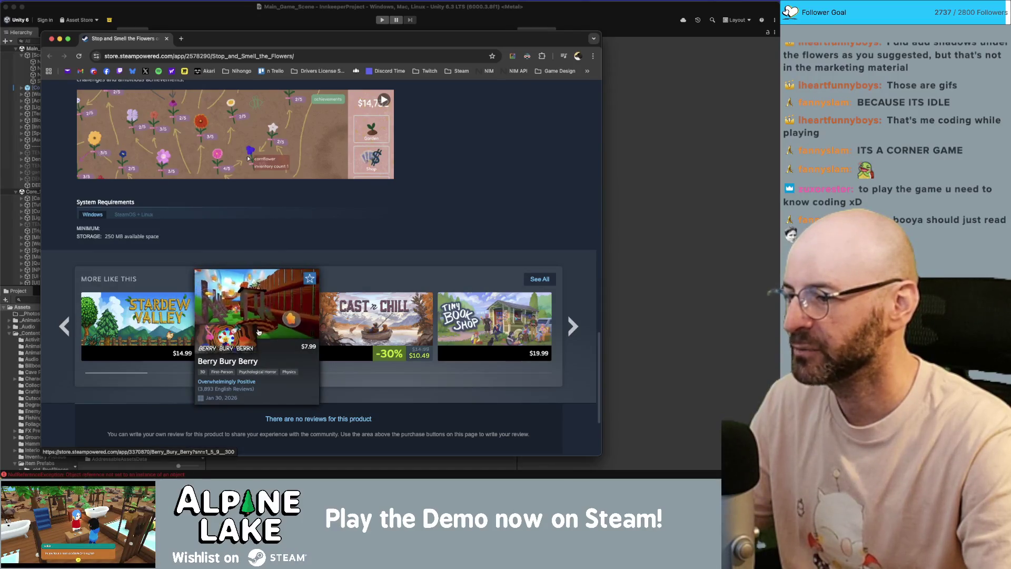
pyautogui.moveTo(391, 319)
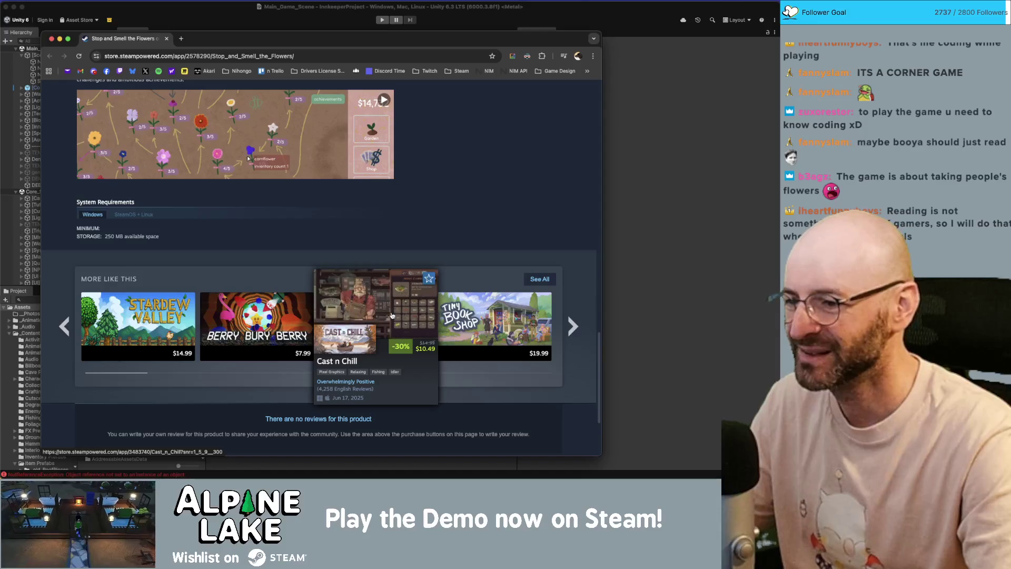
pyautogui.moveTo(482, 333)
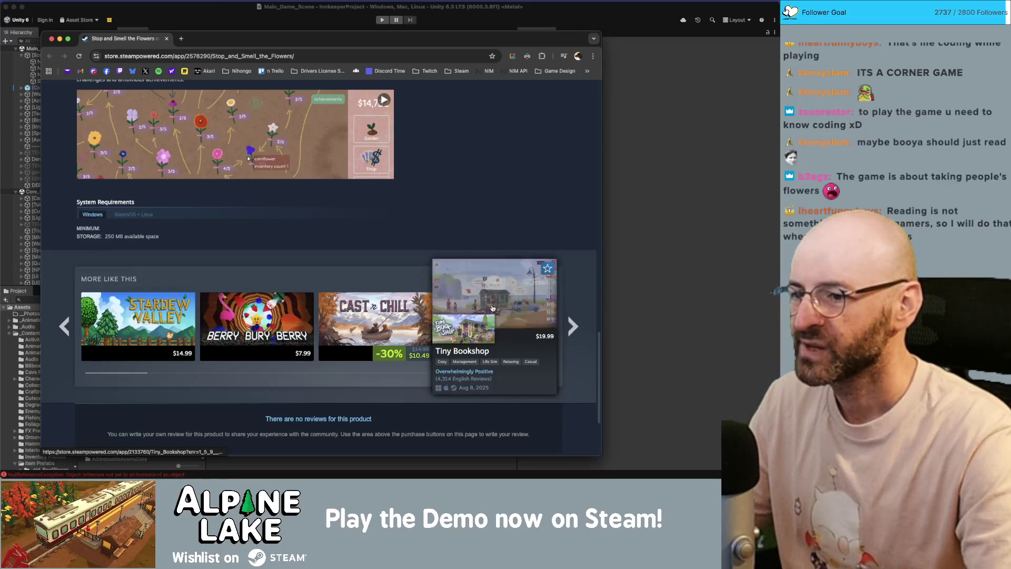
# Open the Cast n Chill store page and play its launch trailer.
pyautogui.click(389, 318)
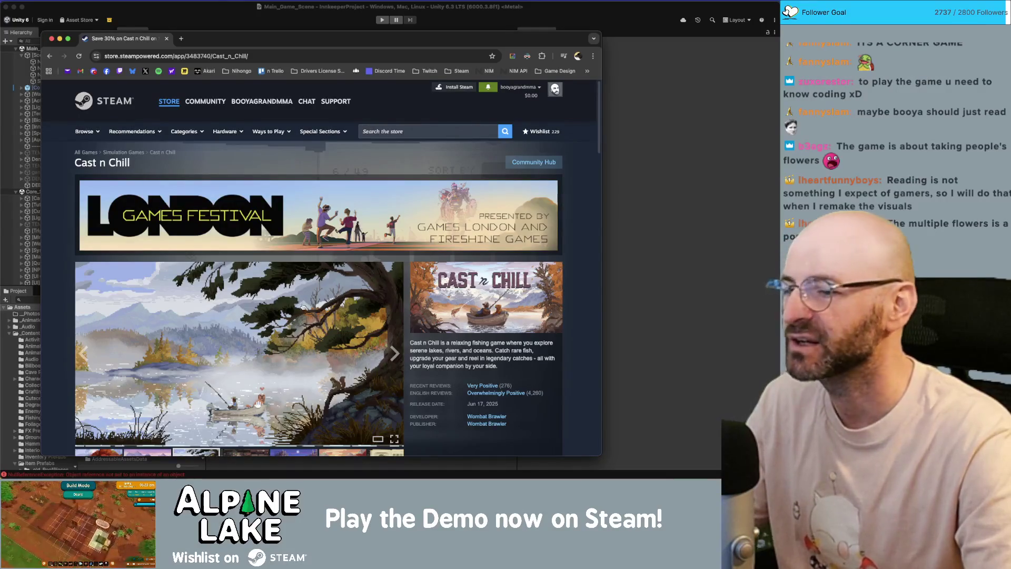
pyautogui.scroll(-3, 285, 306)
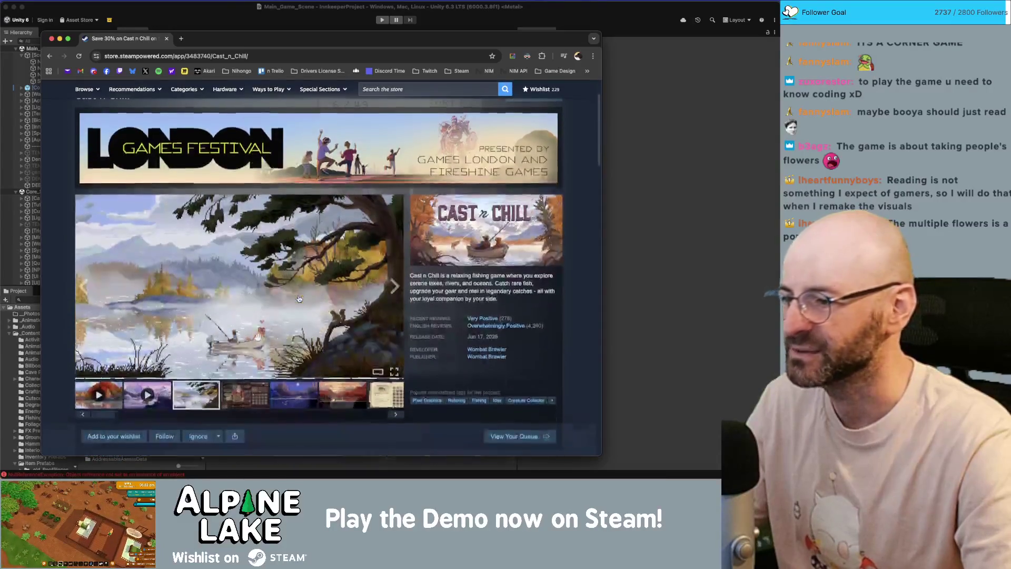
pyautogui.click(104, 394)
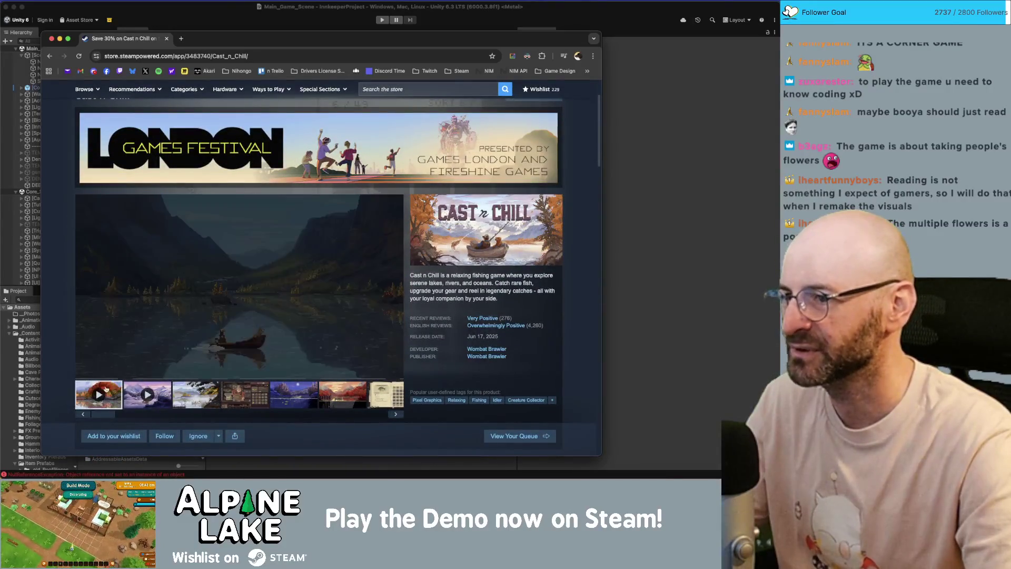
# Scroll through the Cast n Chill page, then jump back to the top.
pyautogui.scroll(-1, 115, 329)
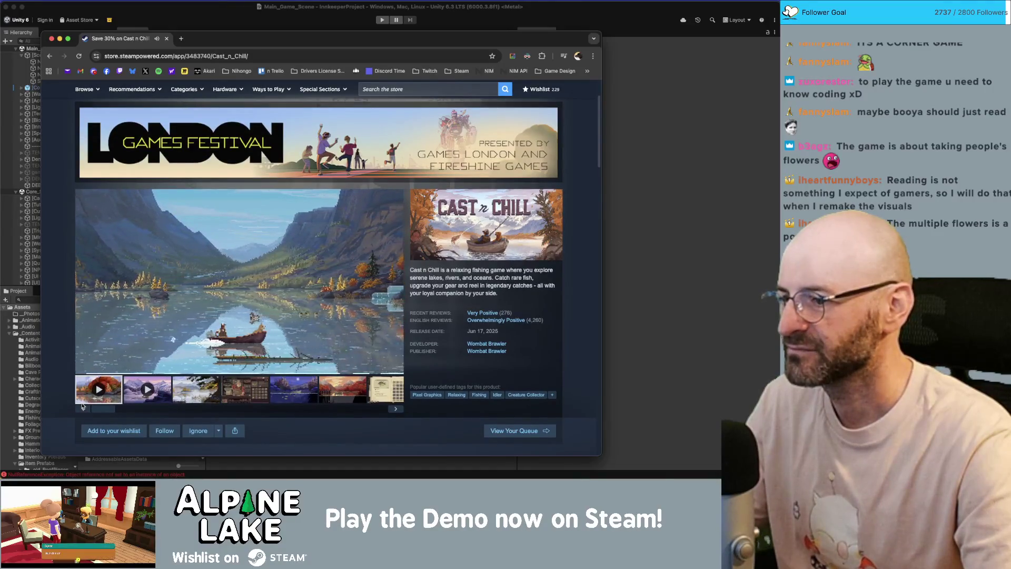
pyautogui.scroll(-1, 116, 379)
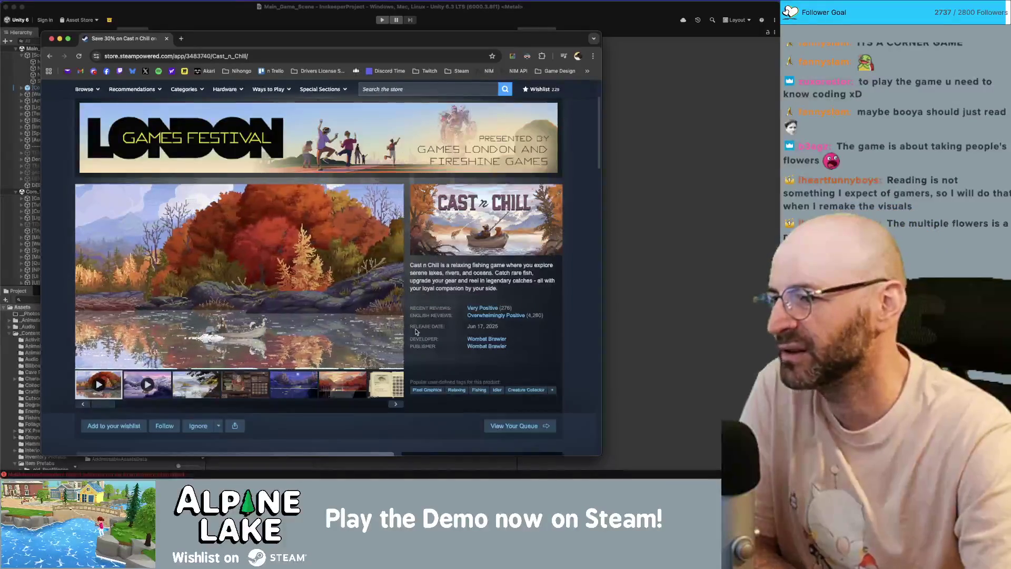
pyautogui.moveTo(419, 316)
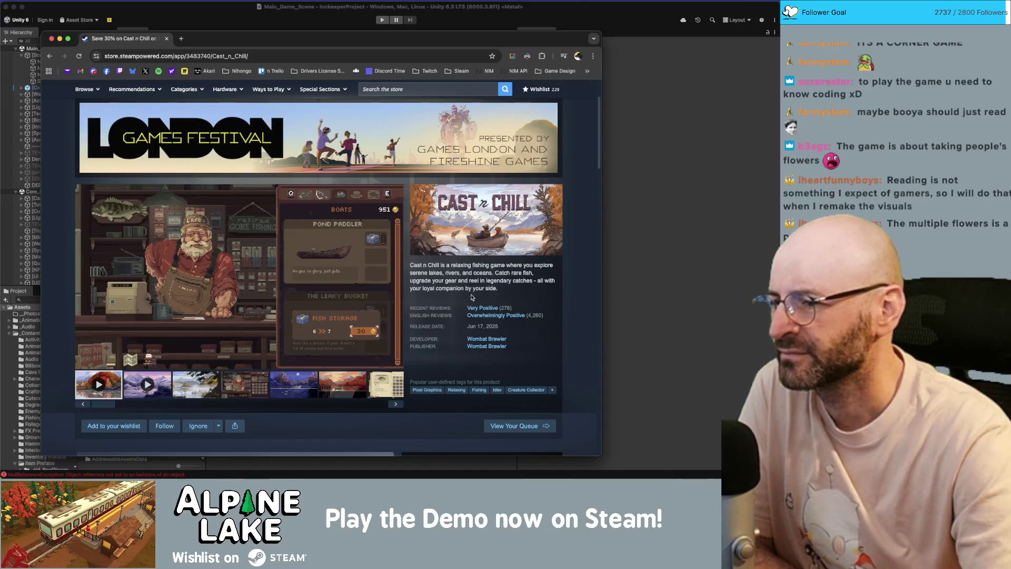
pyautogui.scroll(-5, 471, 298)
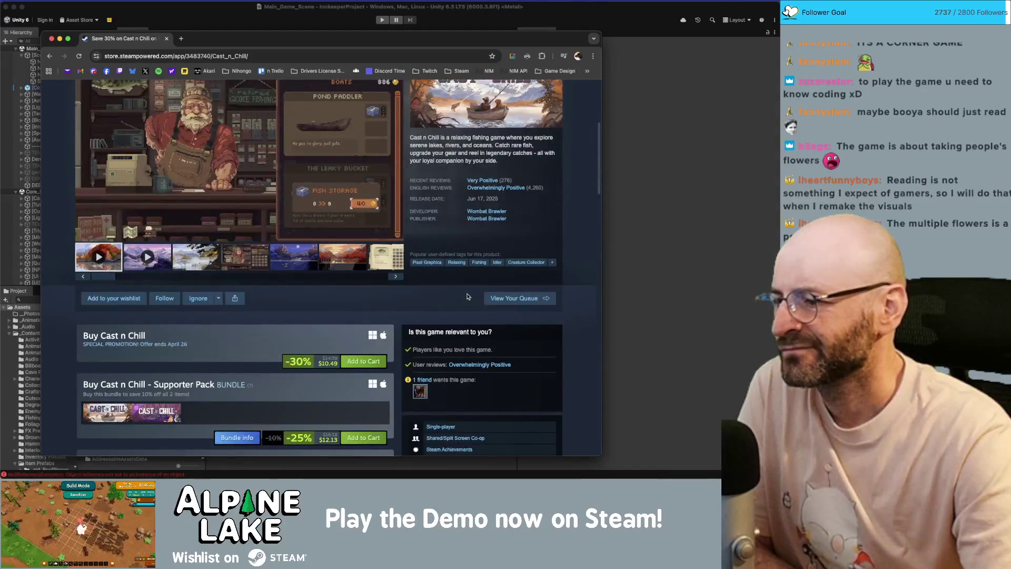
pyautogui.scroll(-3, 468, 297)
pyautogui.scroll(-8, 466, 297)
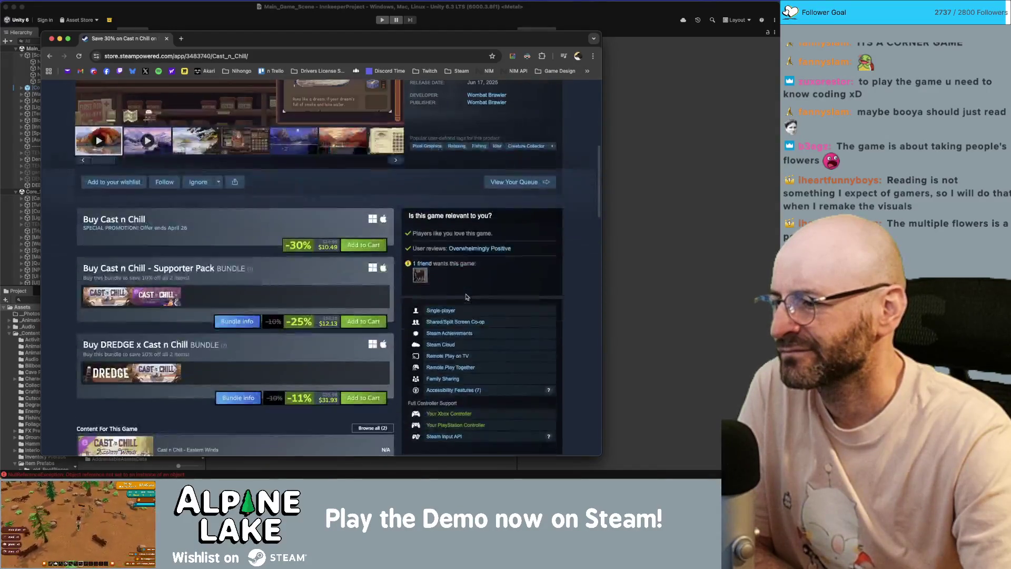
pyautogui.press('Home')
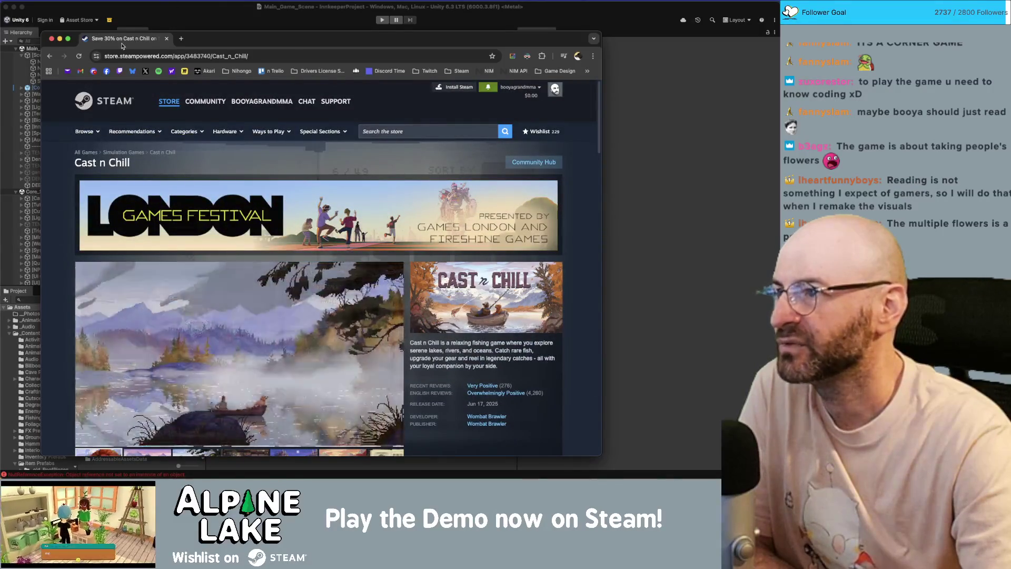
# Return to Unity, clear the NullReferenceException messages from the Console, and start play mode.
pyautogui.press('super+m')
pyautogui.press('super+m')
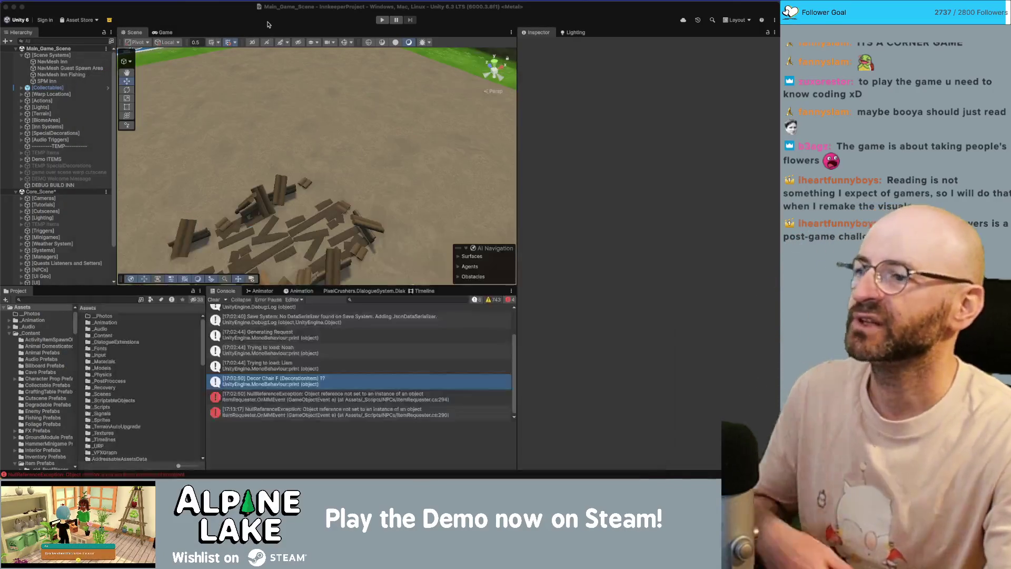
pyautogui.press('Down')
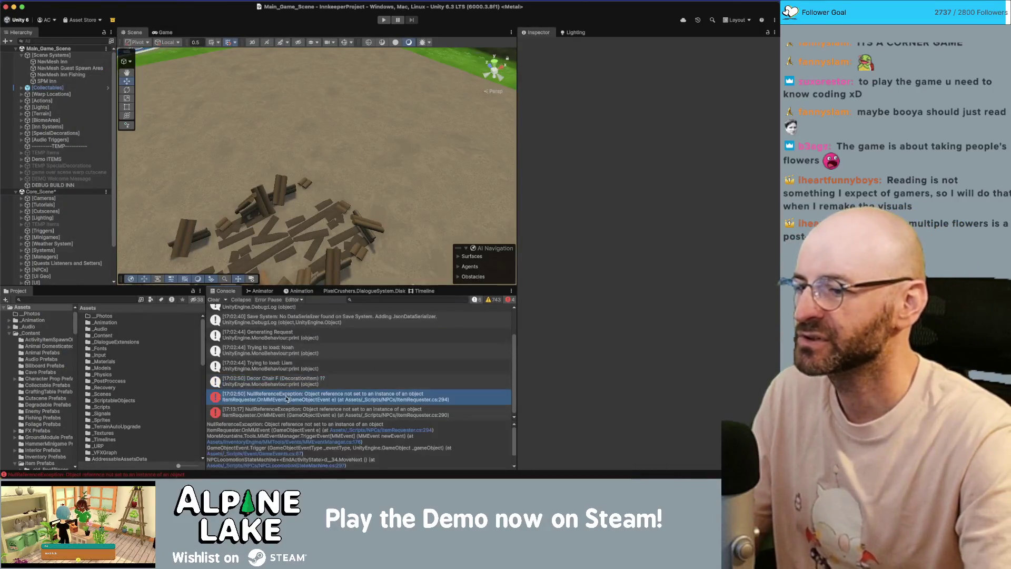
pyautogui.click(215, 302)
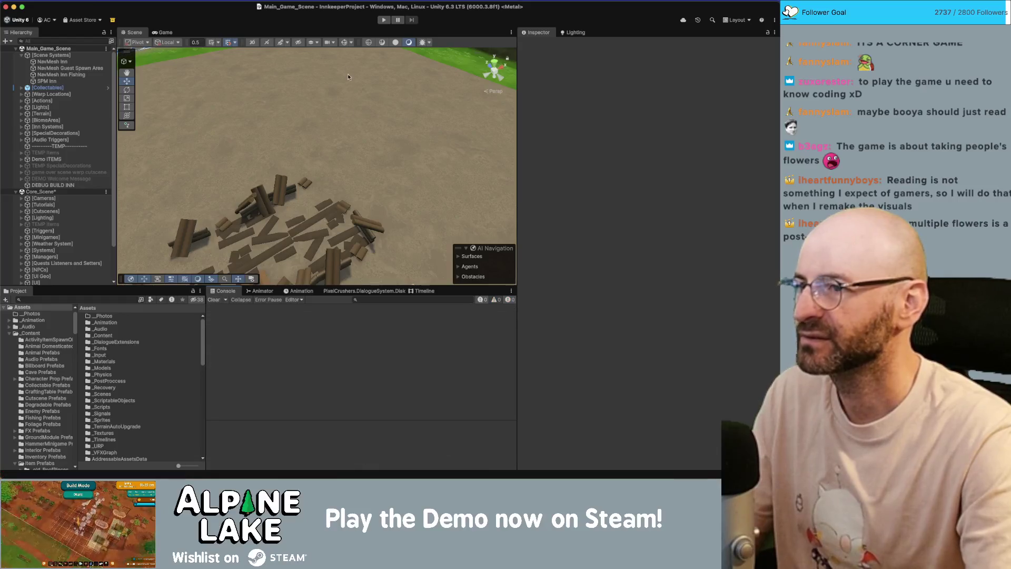
pyautogui.click(384, 19)
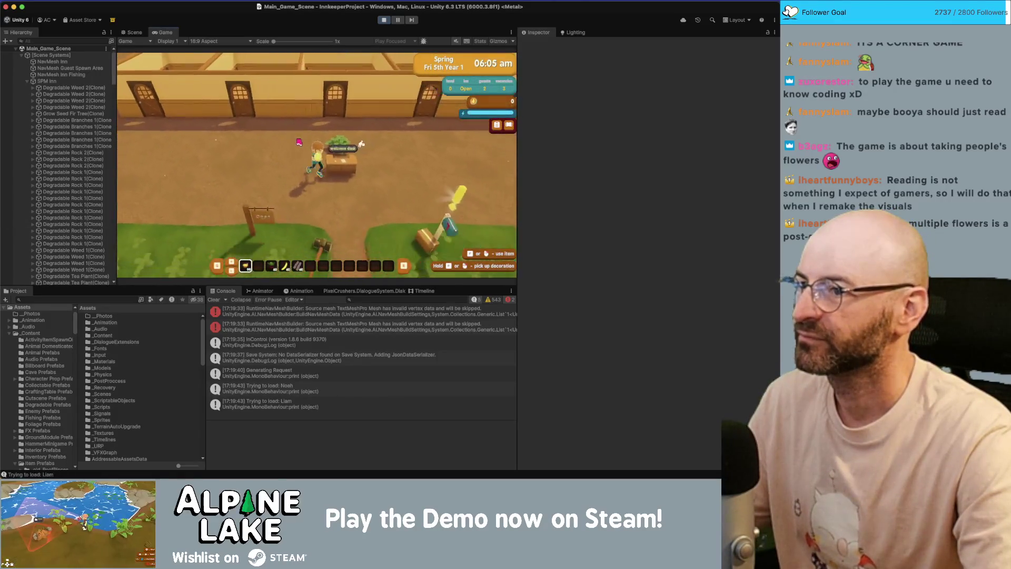
# Walk the player through the inn door into the middle bedroom beside the guest.
pyautogui.press('w')
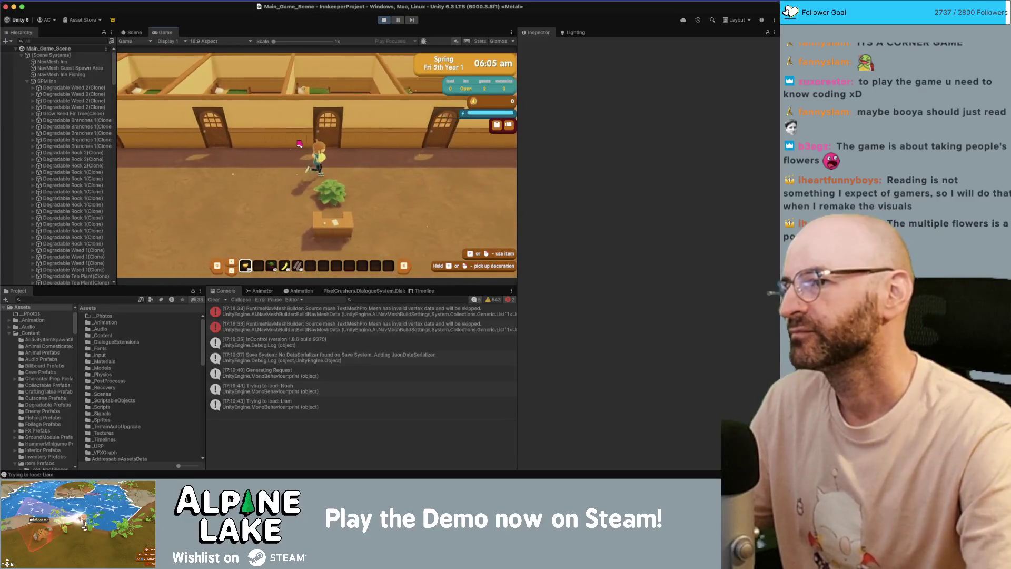
pyautogui.press('w')
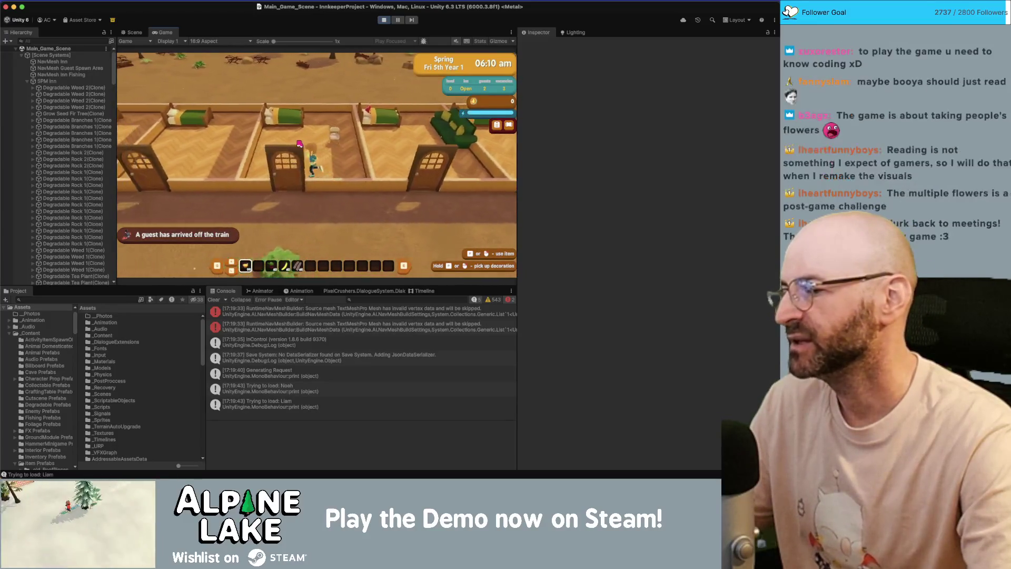
pyautogui.press('w')
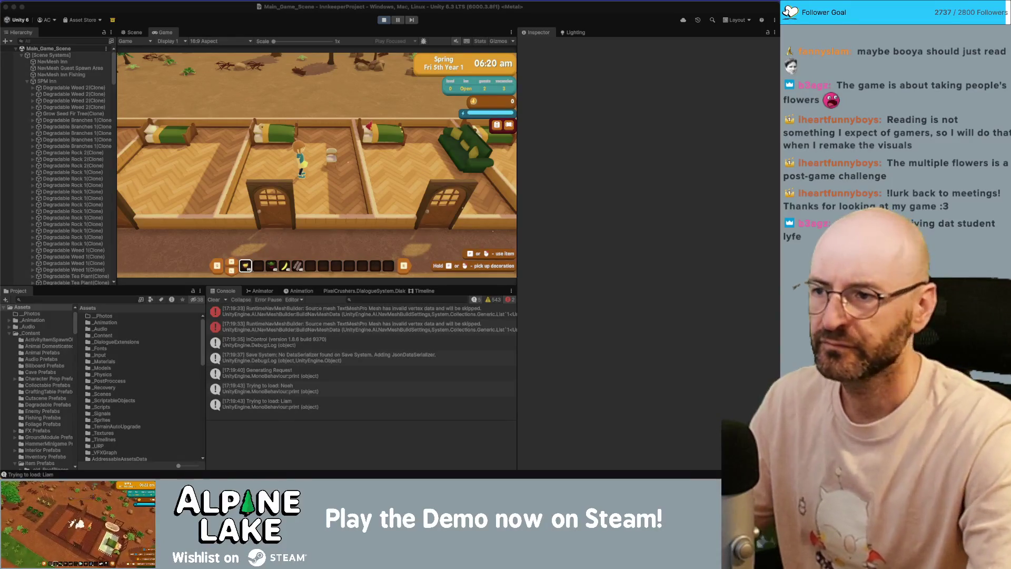
pyautogui.press('a')
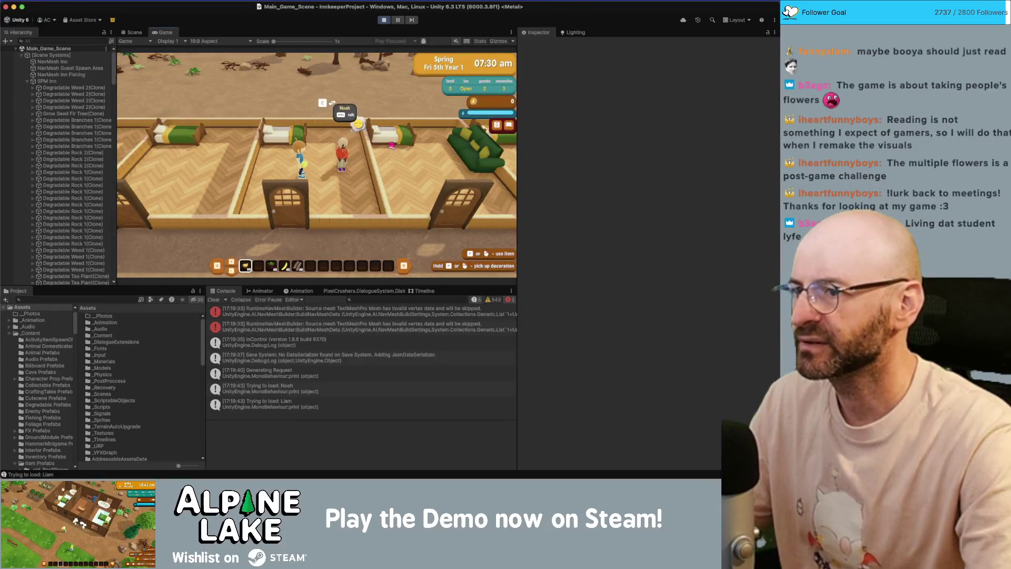
# Ask the guest 'What did you need again?' and read their lounging request.
pyautogui.press('e')
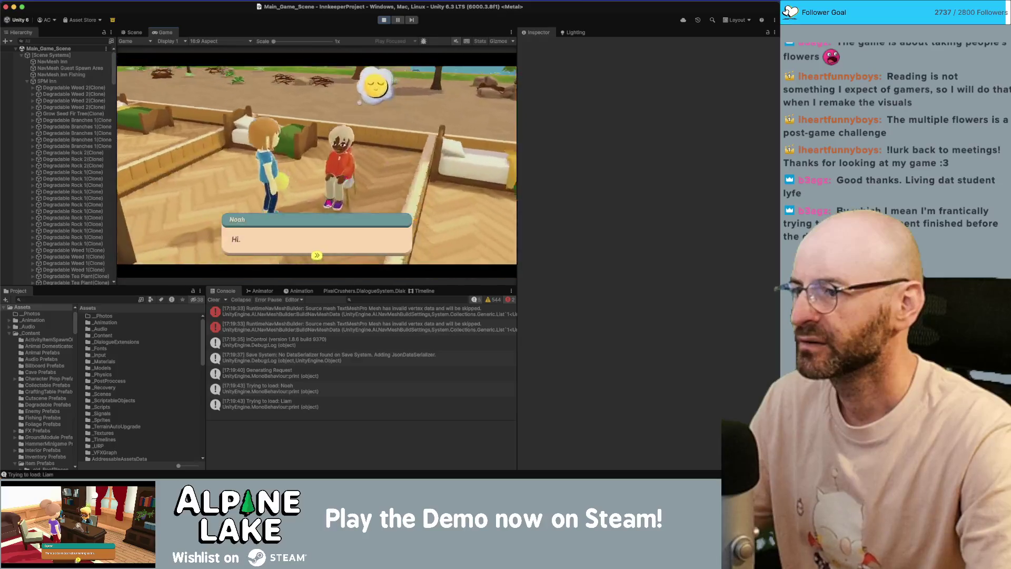
pyautogui.press('s')
pyautogui.press('e')
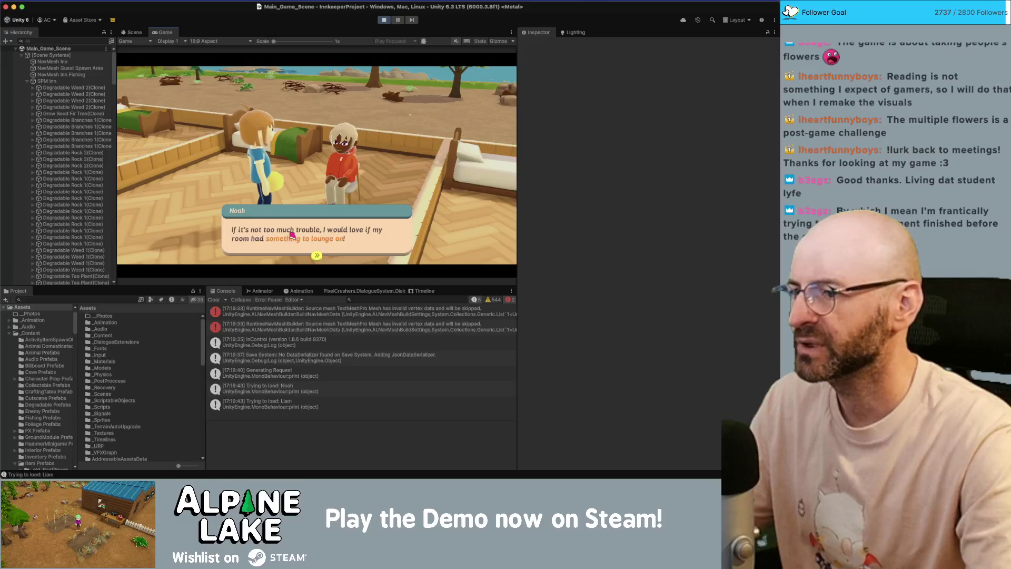
pyautogui.press('e')
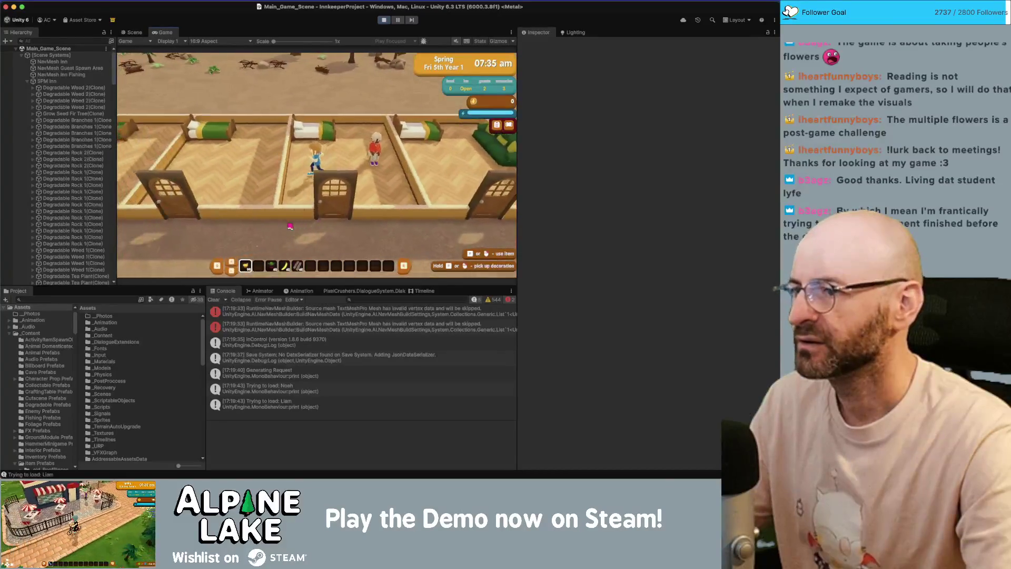
# Walk into the guest's bedroom and clean it with the first hotbar item.
pyautogui.press('d')
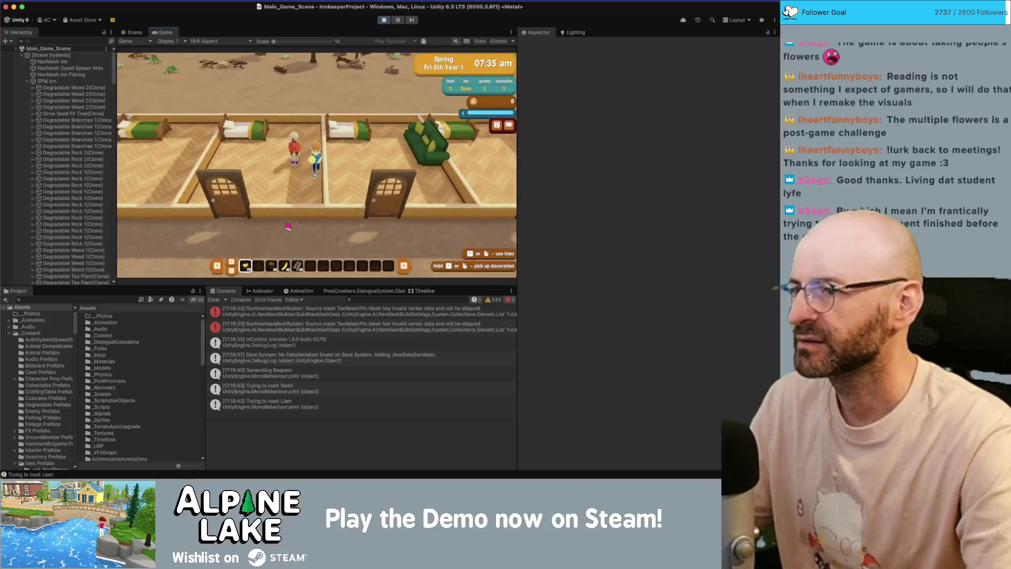
pyautogui.press('a')
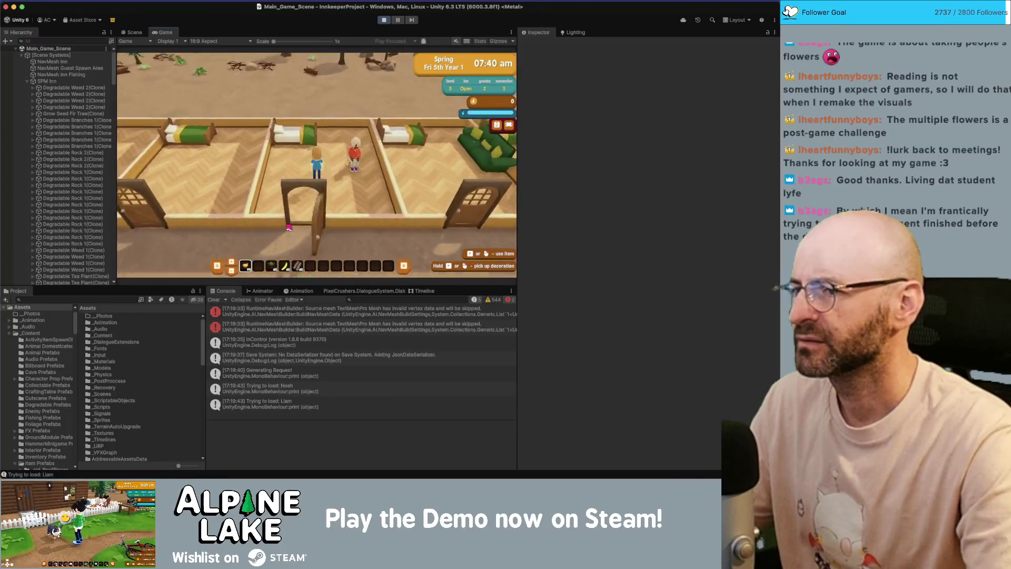
pyautogui.press('w')
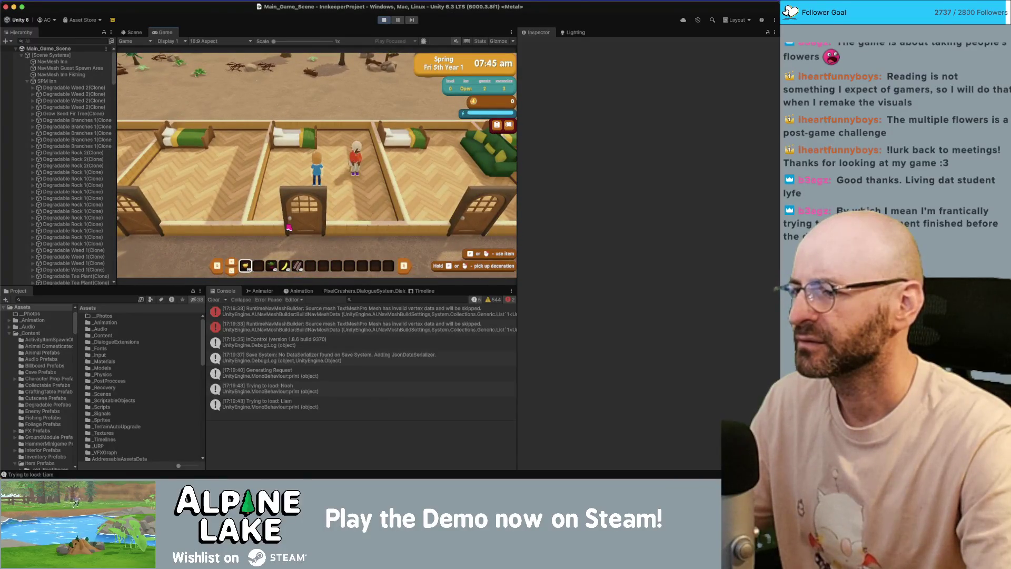
pyautogui.press('w')
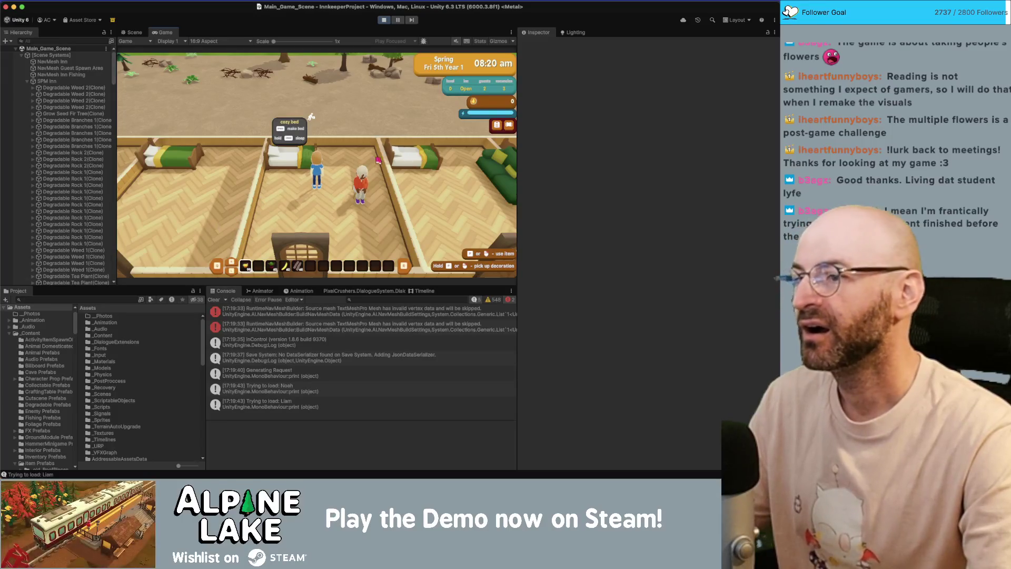
pyautogui.press('1')
pyautogui.press('s')
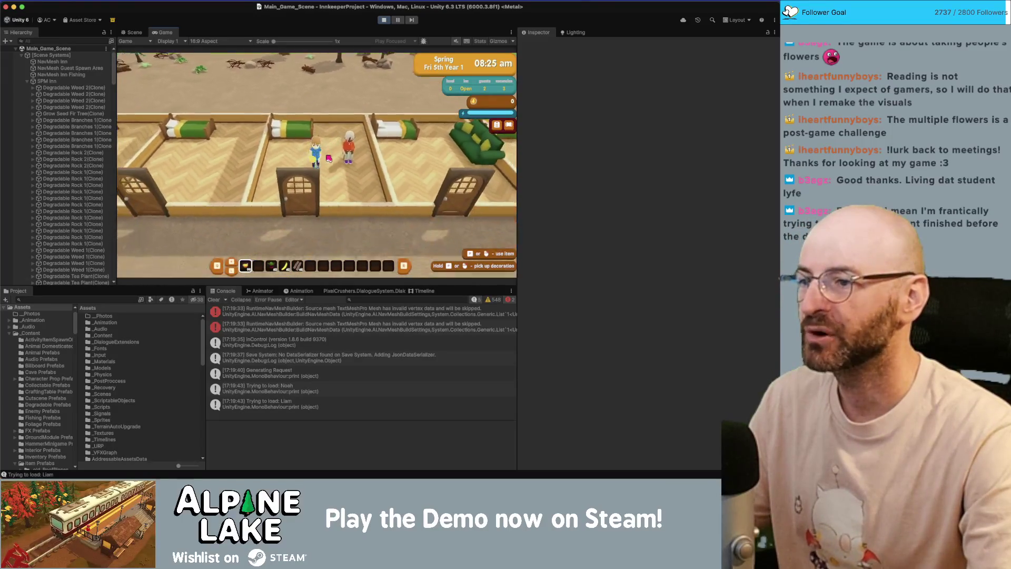
pyautogui.press('w')
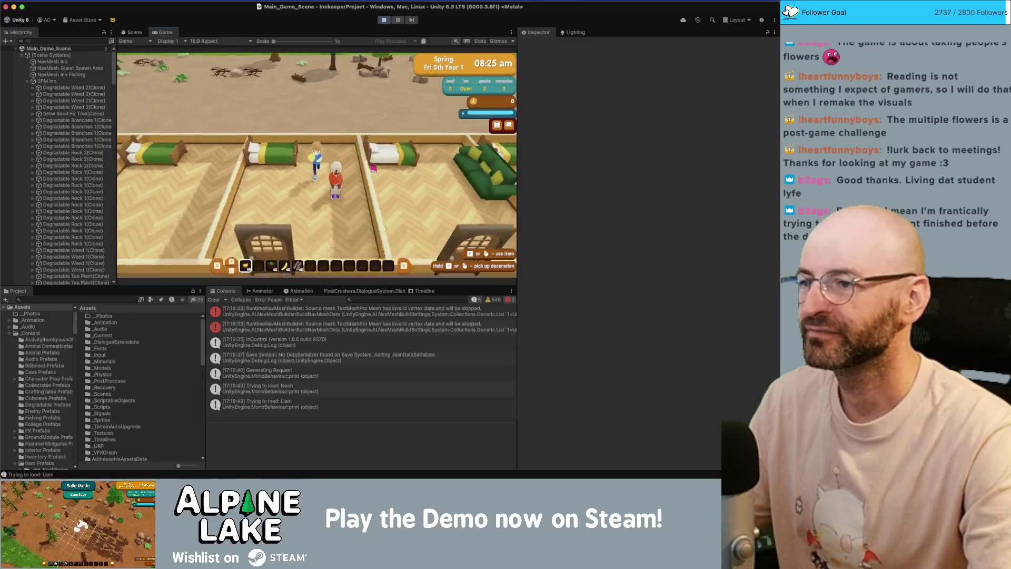
pyautogui.press('s')
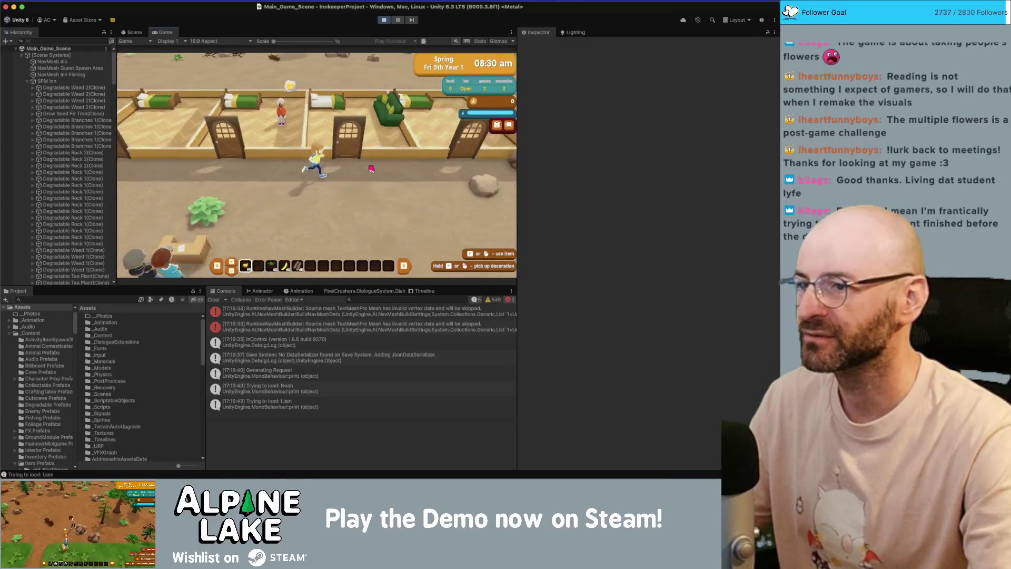
pyautogui.press('w')
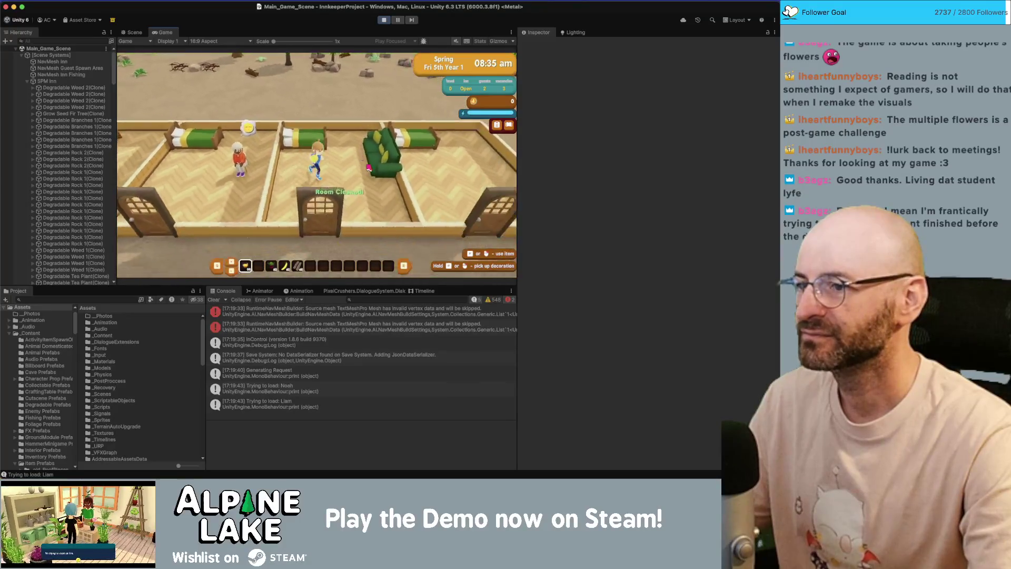
pyautogui.press('s')
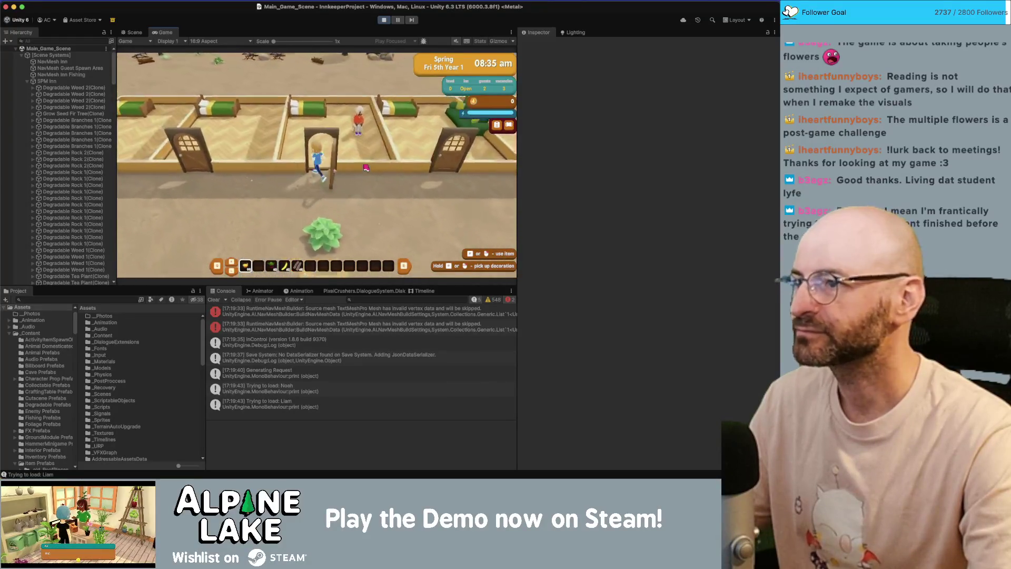
pyautogui.press('w')
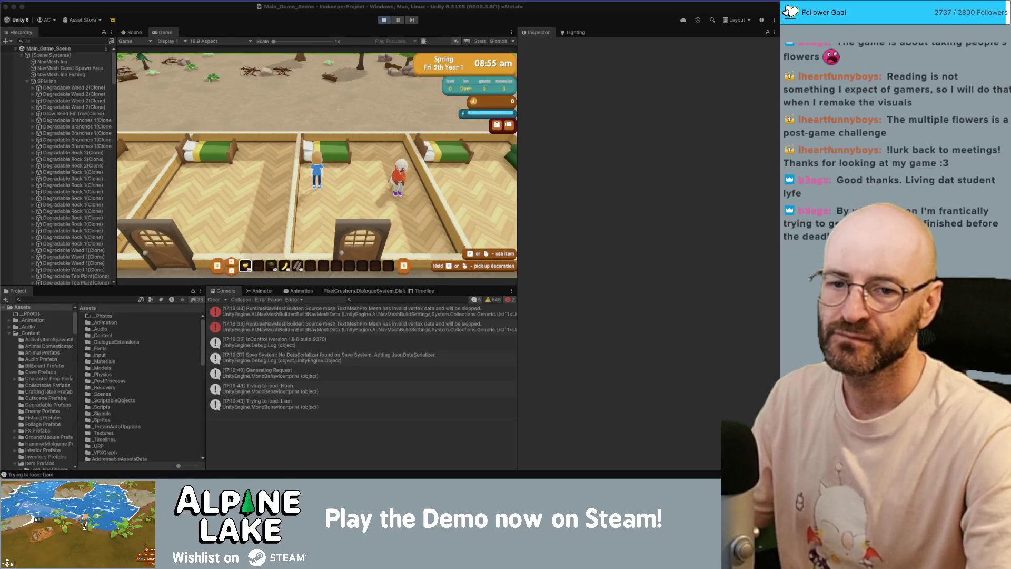
# Talk to the guest again, then search the Project window for 'couch d'.
pyautogui.click(379, 193)
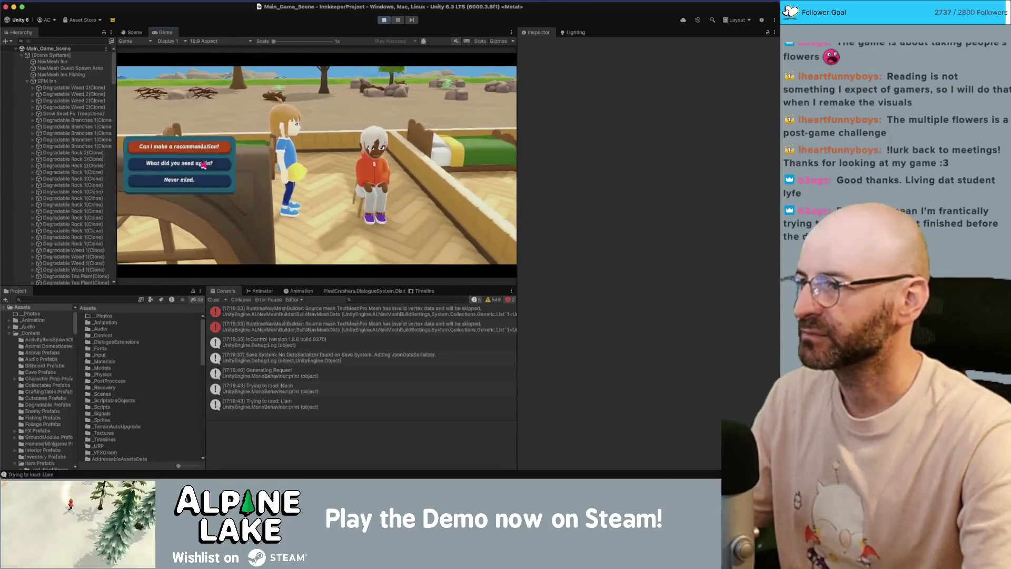
pyautogui.press('space')
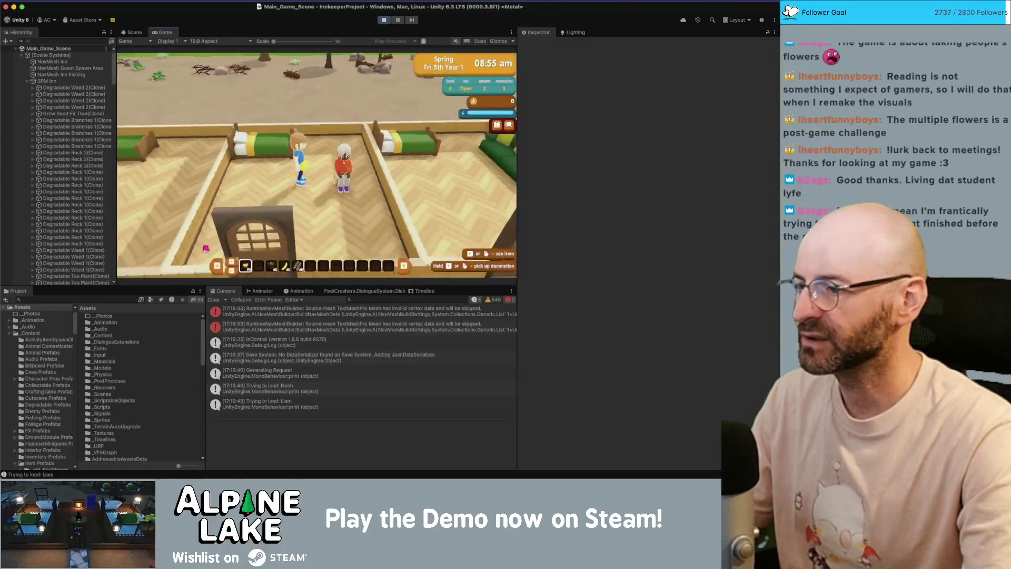
pyautogui.click(105, 299)
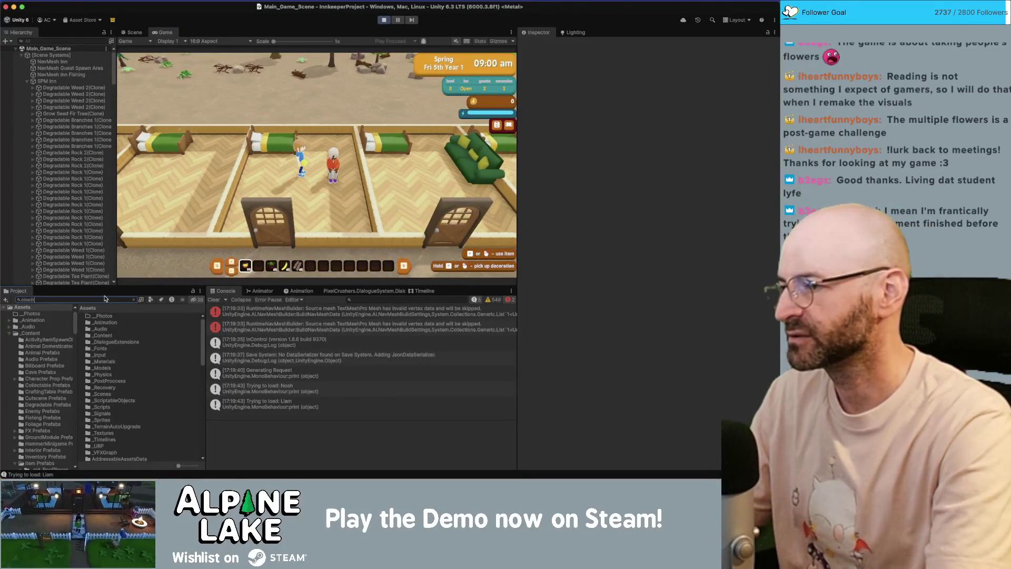
pyautogui.write('couch d')
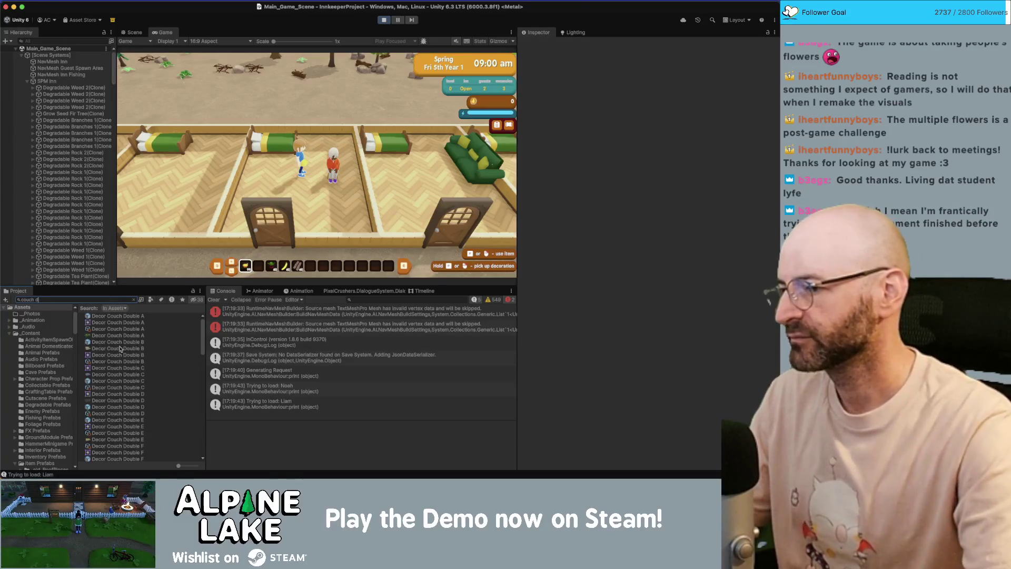
# Give the player Decor Couch Double B and enter rustic sofa decorating mode.
pyautogui.click(130, 363)
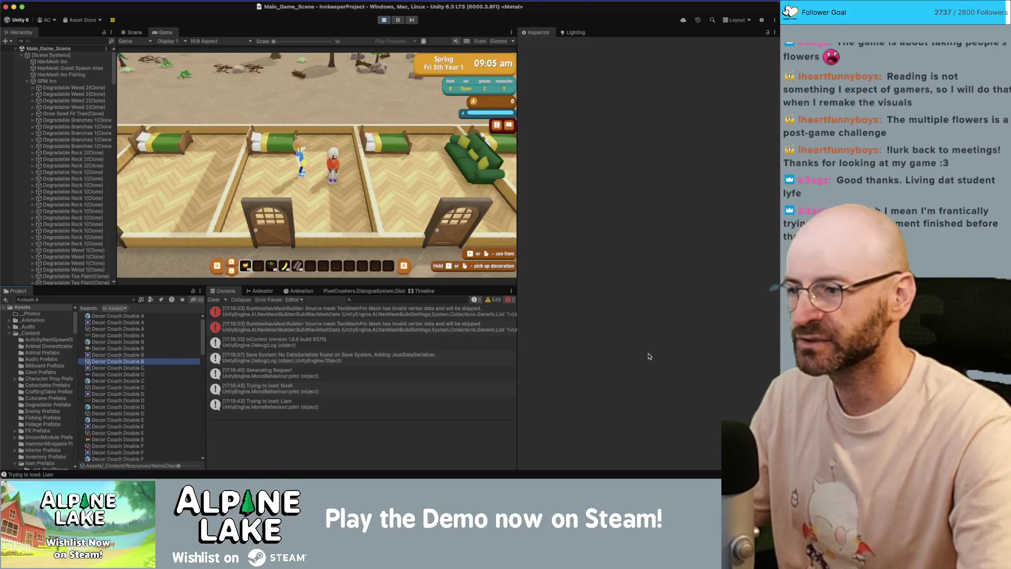
pyautogui.click(649, 418)
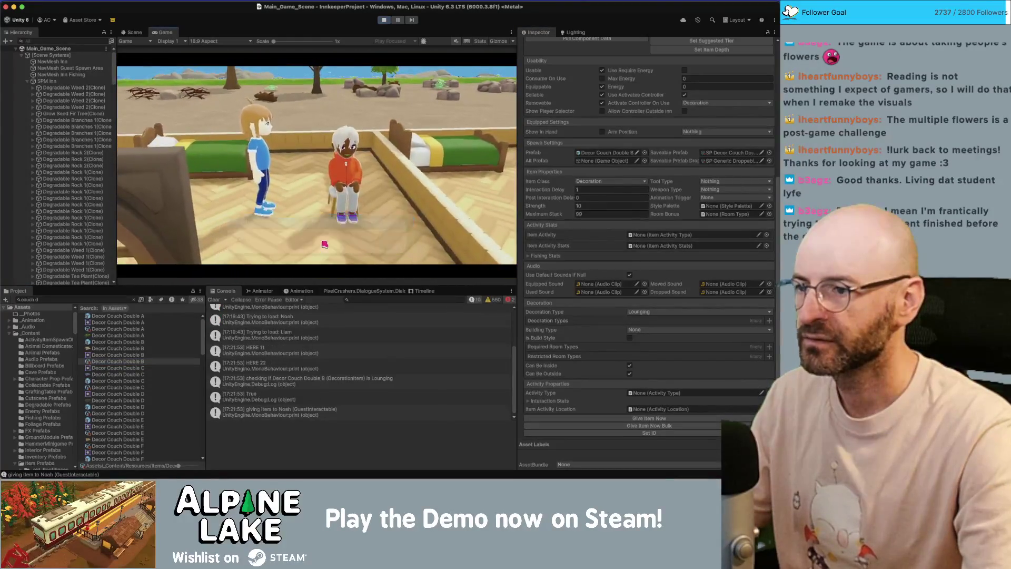
pyautogui.click(357, 234)
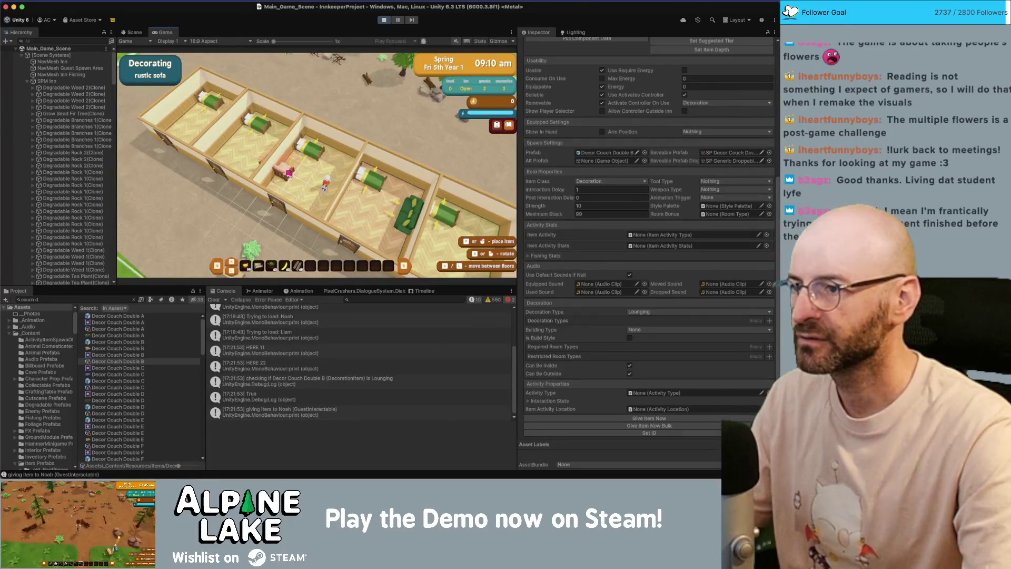
# Place the rustic sofa in Noah's room and tell the guest about it.
pyautogui.click(289, 174)
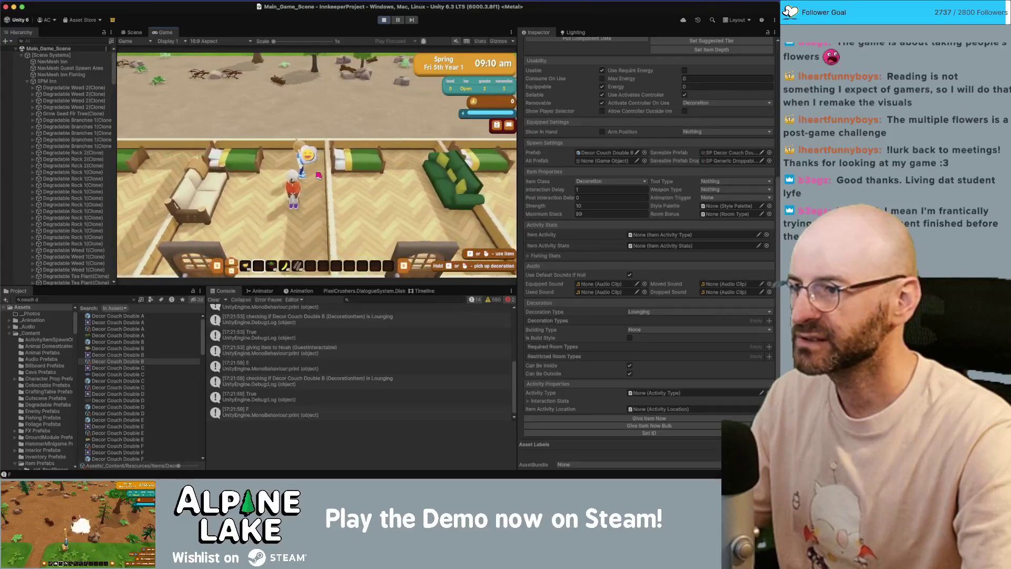
pyautogui.press('a')
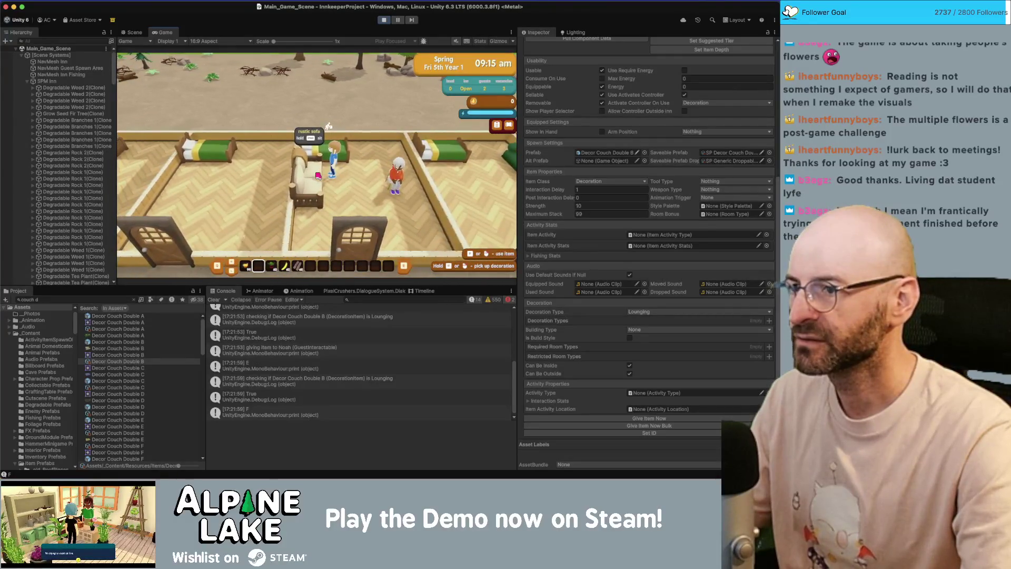
pyautogui.press('e')
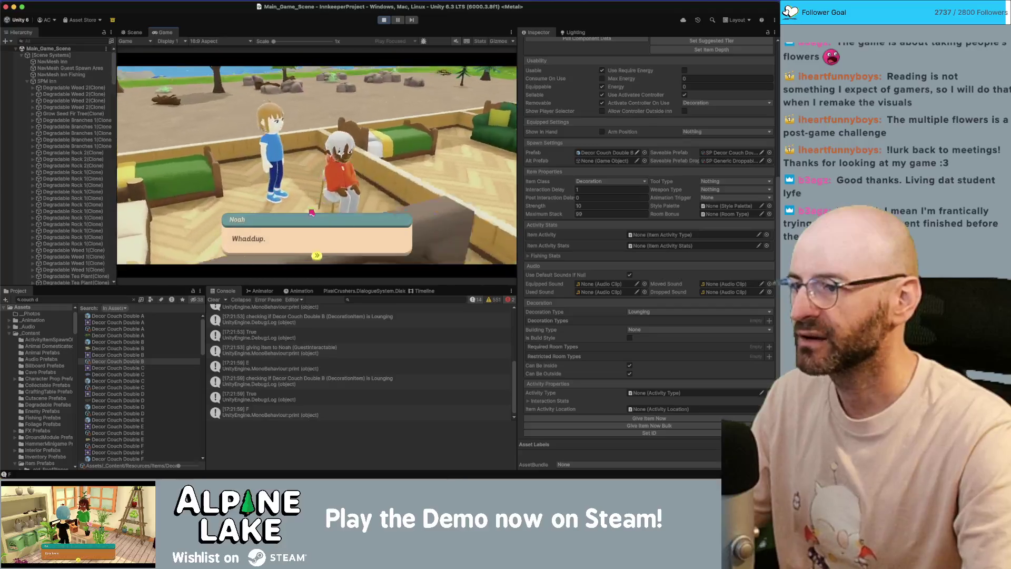
pyautogui.click(200, 164)
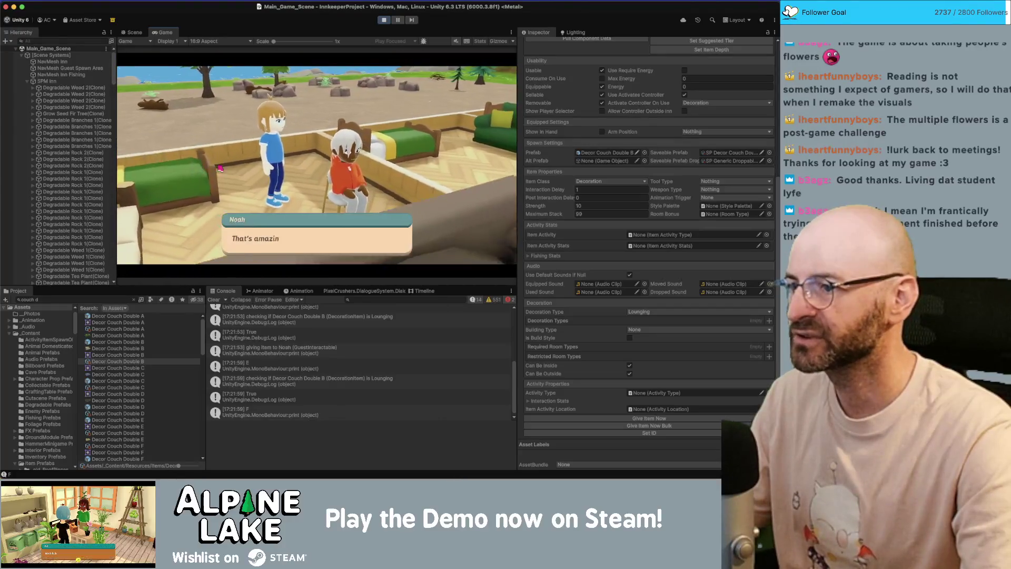
pyautogui.click(302, 243)
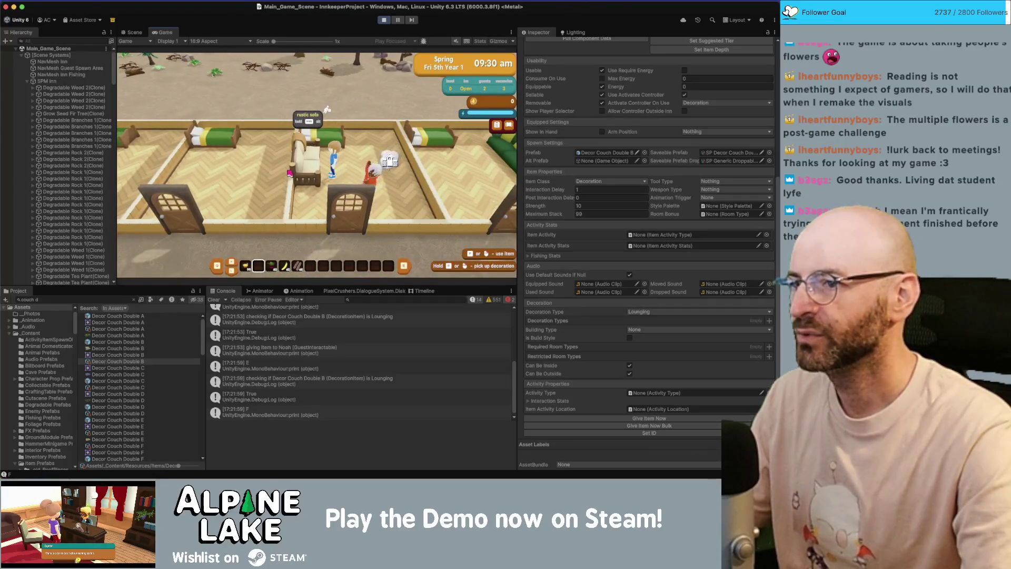
# Walk the character out of the room and back up to the rustic sofa.
pyautogui.press('a')
pyautogui.press('w')
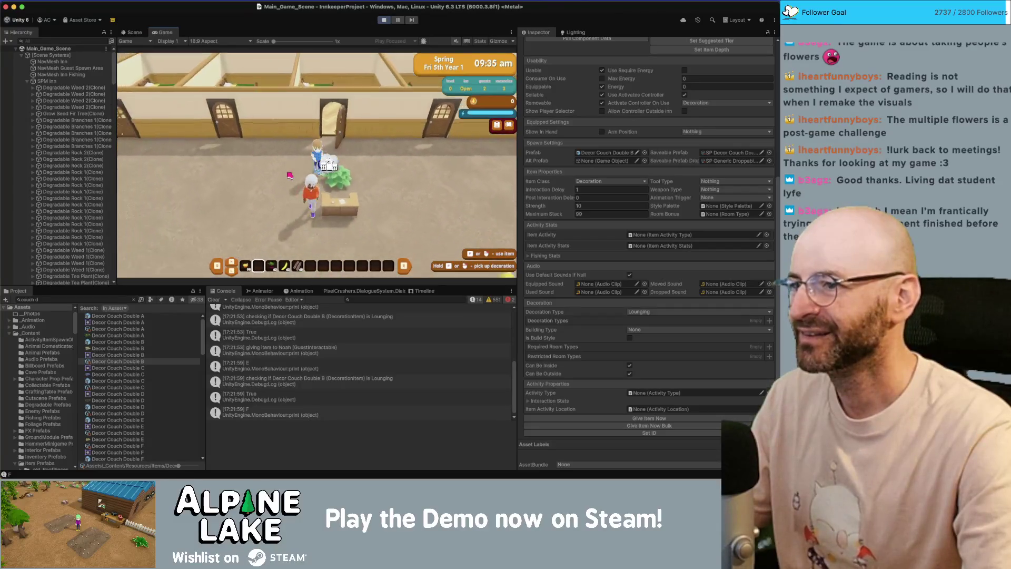
pyautogui.press('a')
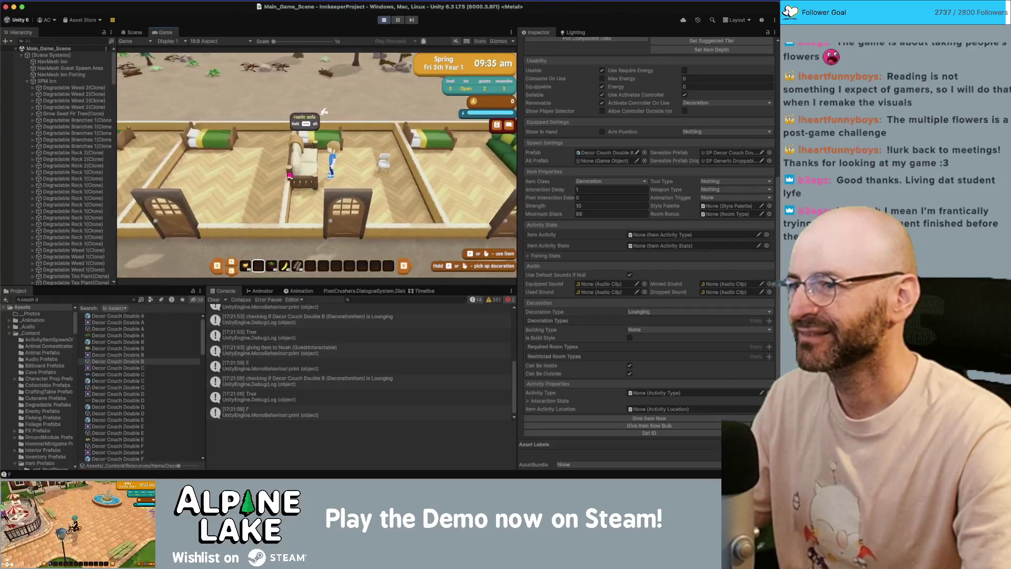
pyautogui.press('e')
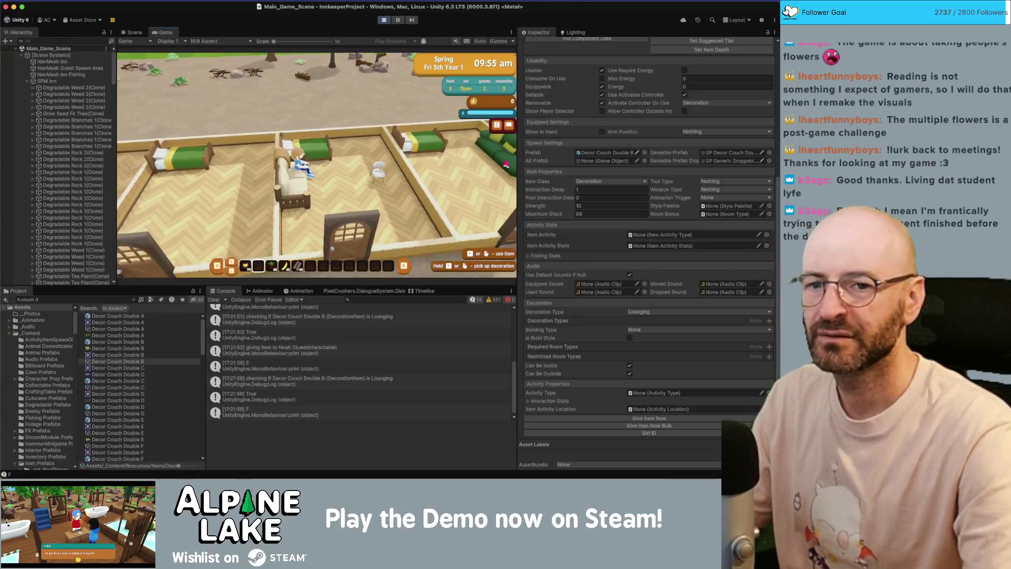
pyautogui.press('super+Tab')
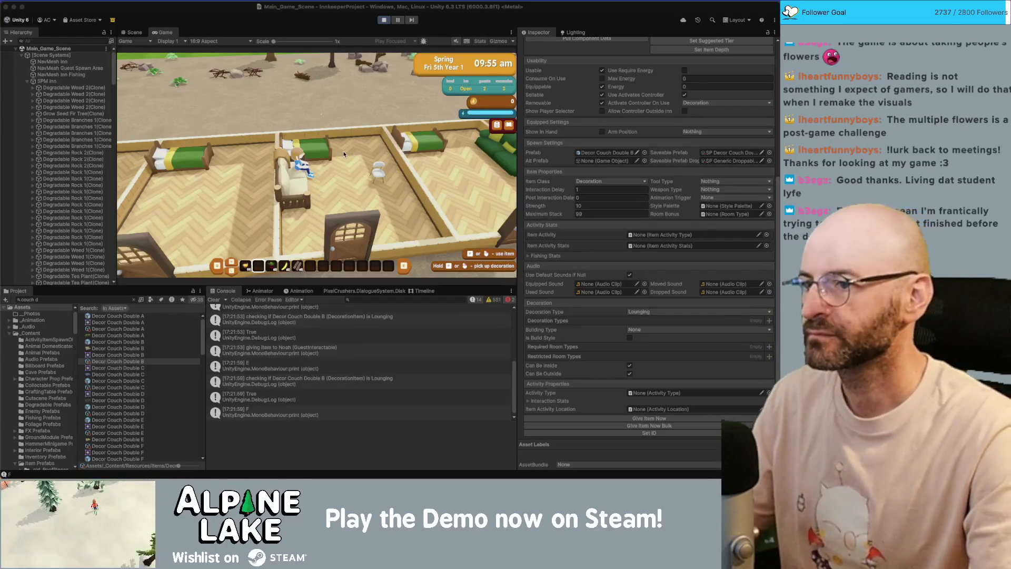
# Walk out to the mailbox, read the Dad and Town Council letters, and dismiss the task popup.
pyautogui.press('s')
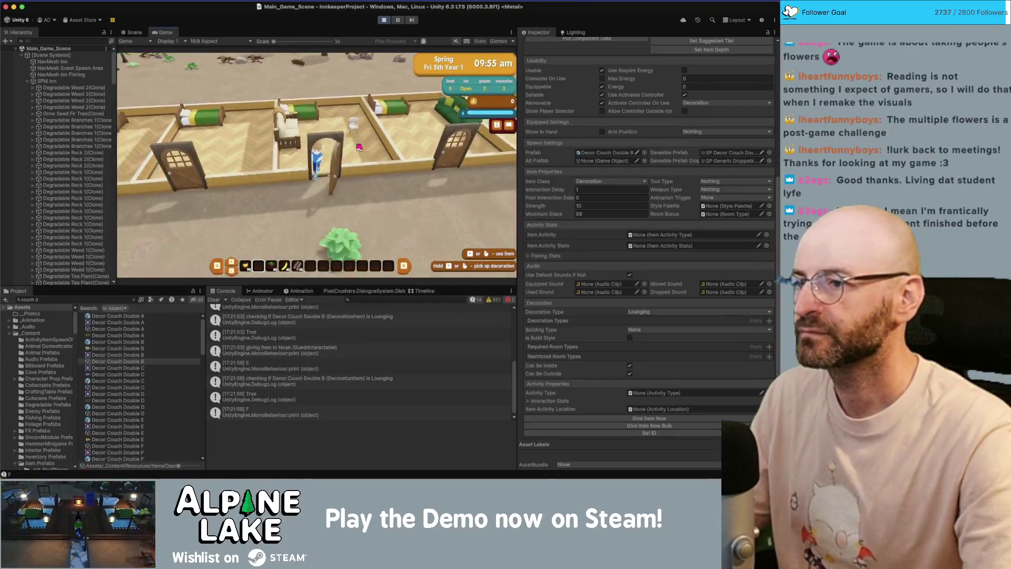
pyautogui.press('s')
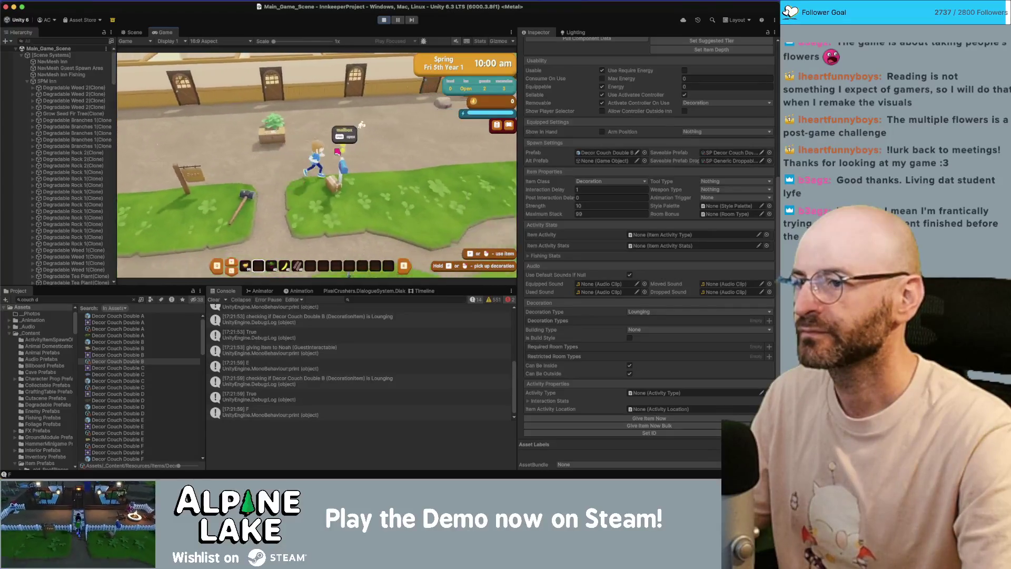
pyautogui.press('e')
pyautogui.click(228, 132)
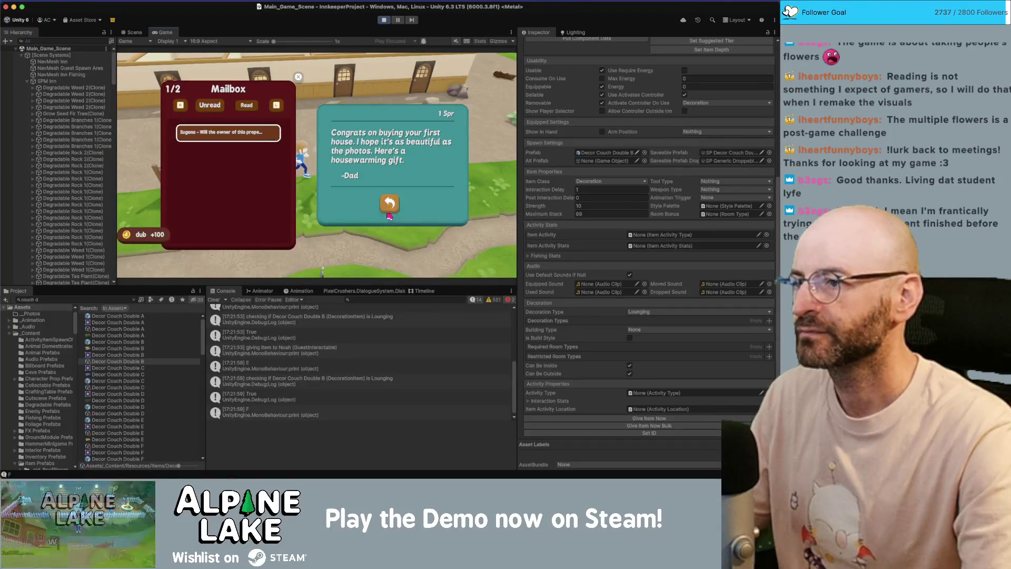
pyautogui.click(388, 213)
pyautogui.click(384, 202)
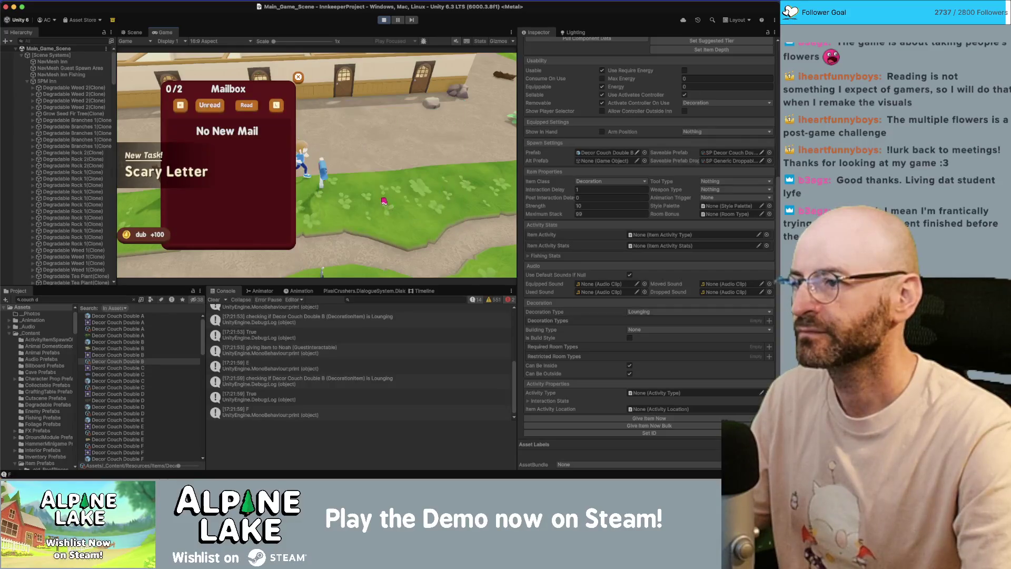
pyautogui.press('Escape')
pyautogui.click(314, 201)
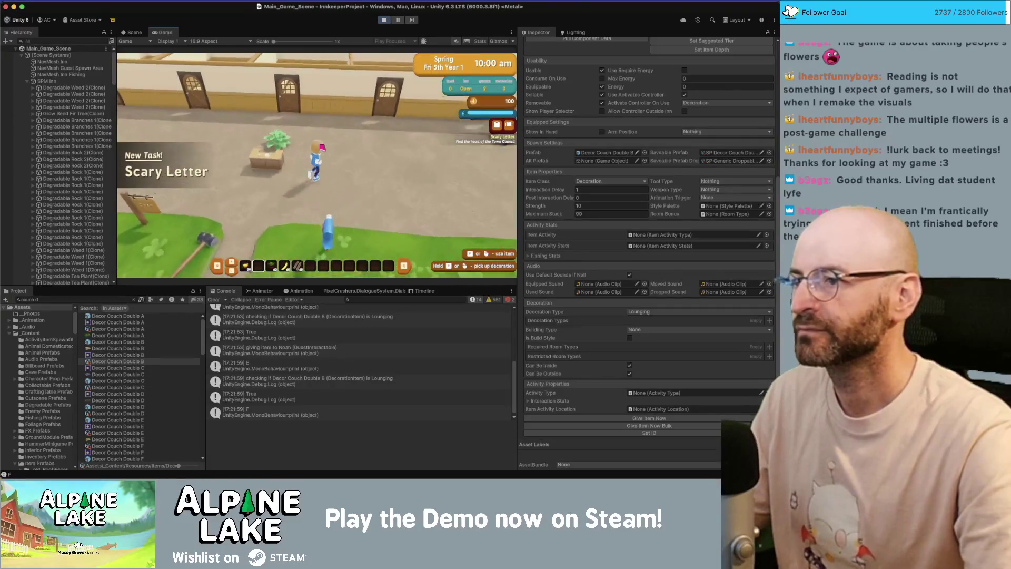
# Walk the character around the inn front, near the plant, and past the welcome desk.
pyautogui.press('w')
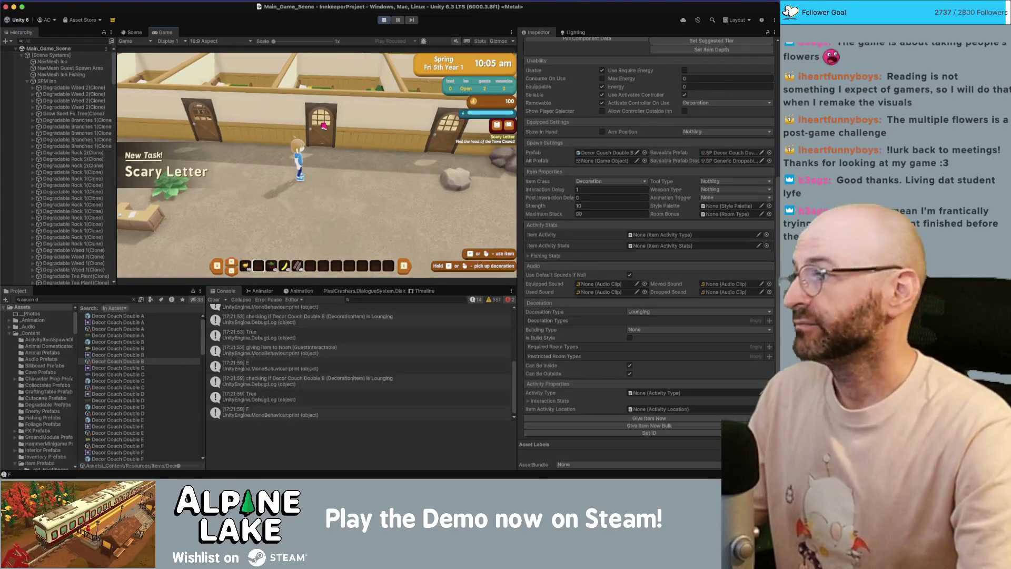
pyautogui.press('a')
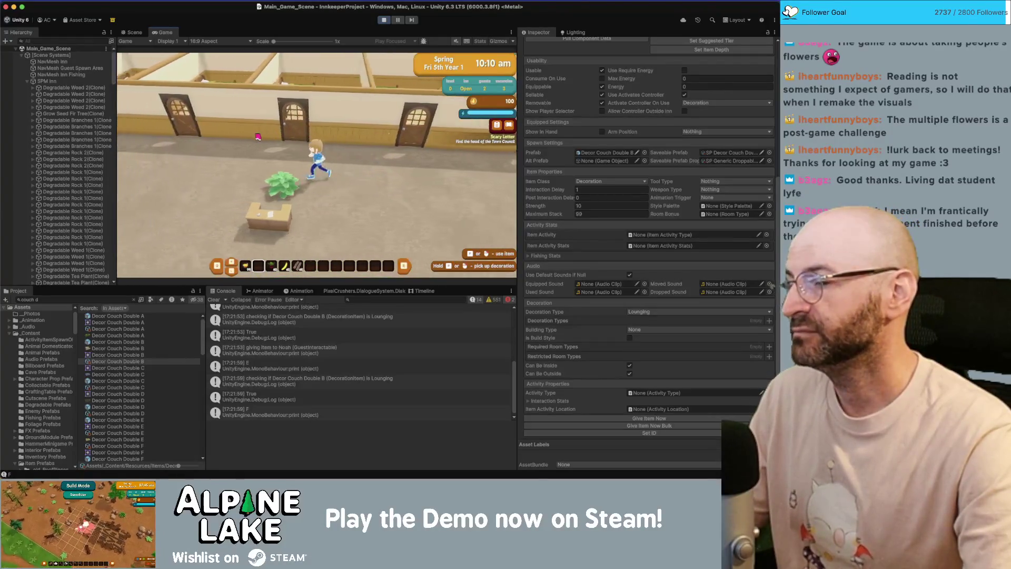
pyautogui.press('d')
pyautogui.press('s')
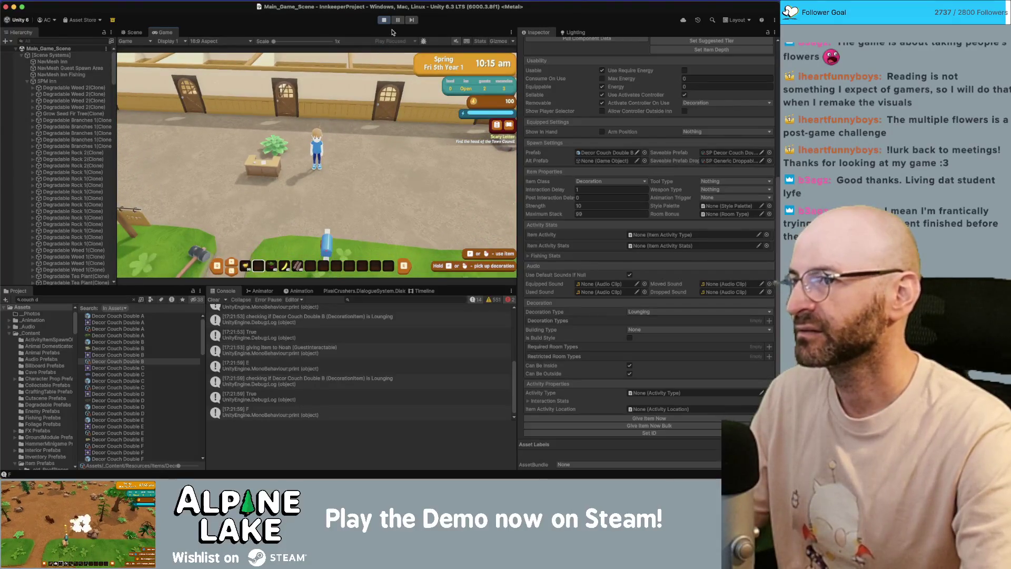
pyautogui.press('a')
pyautogui.press('w')
pyautogui.press('d')
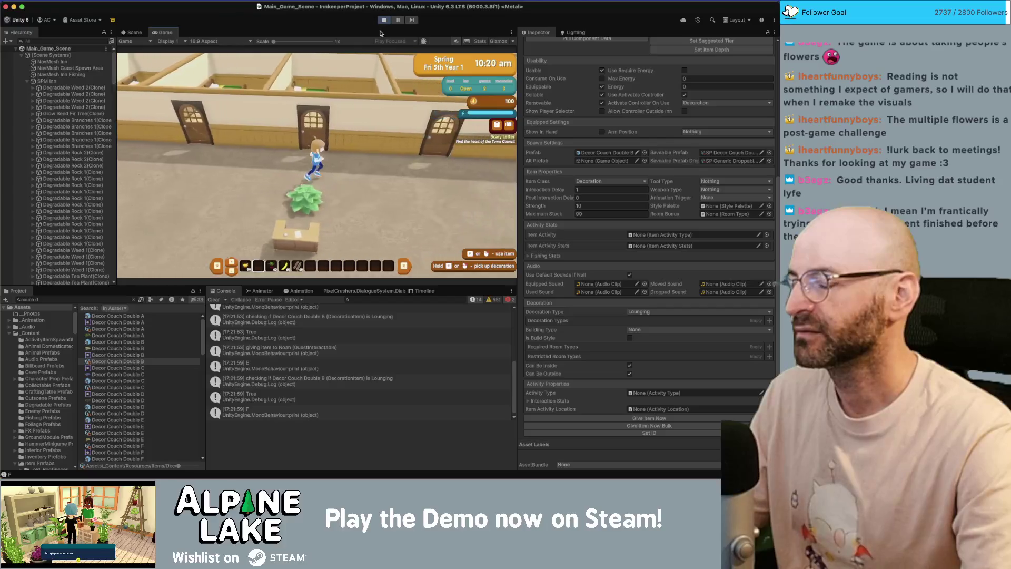
pyautogui.press('s')
pyautogui.press('d')
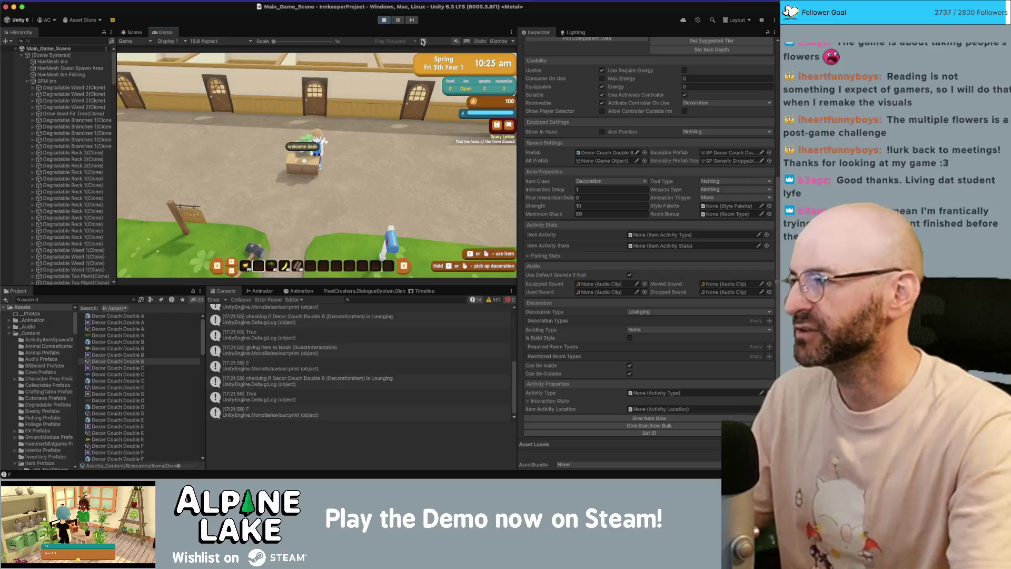
pyautogui.press('w')
pyautogui.press('d')
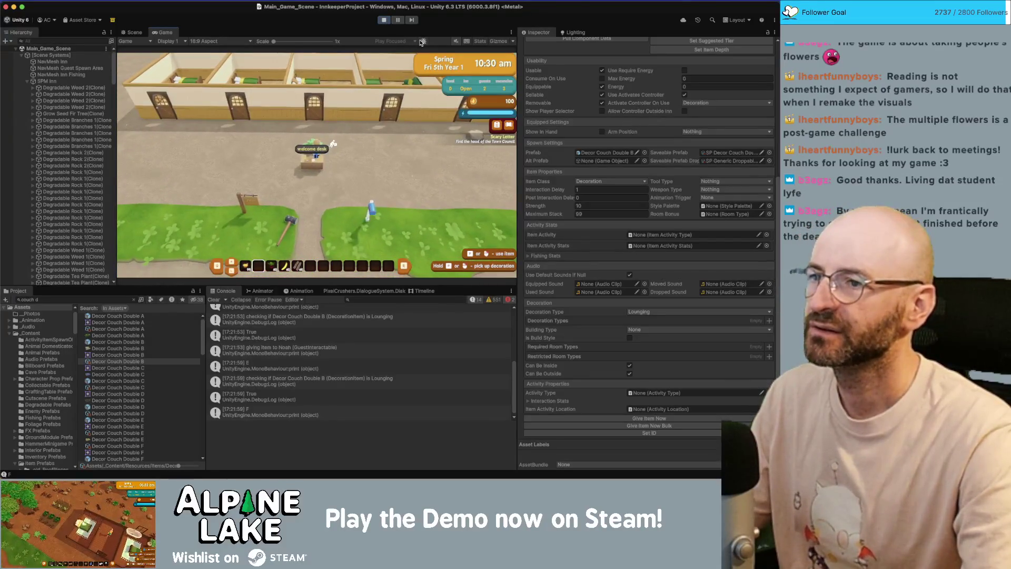
pyautogui.press('d')
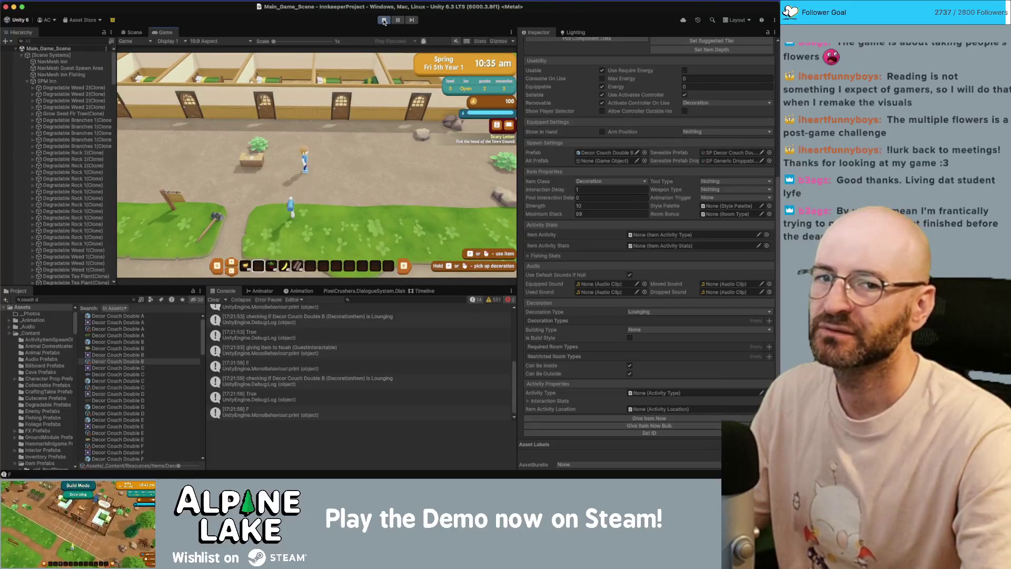
# Exit Play mode and bring the Unity editor back into focus.
pyautogui.click(384, 20)
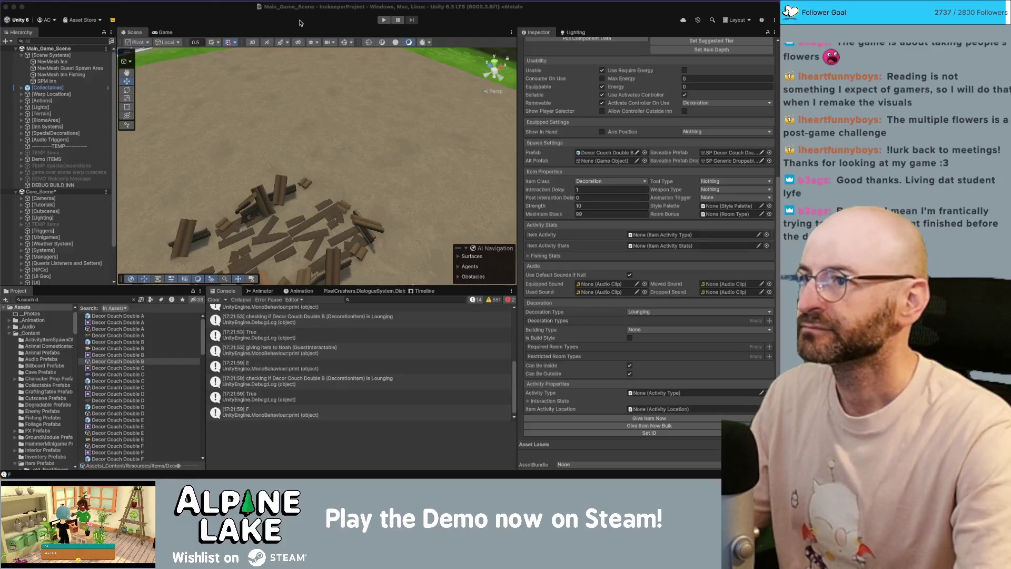
pyautogui.click(363, 21)
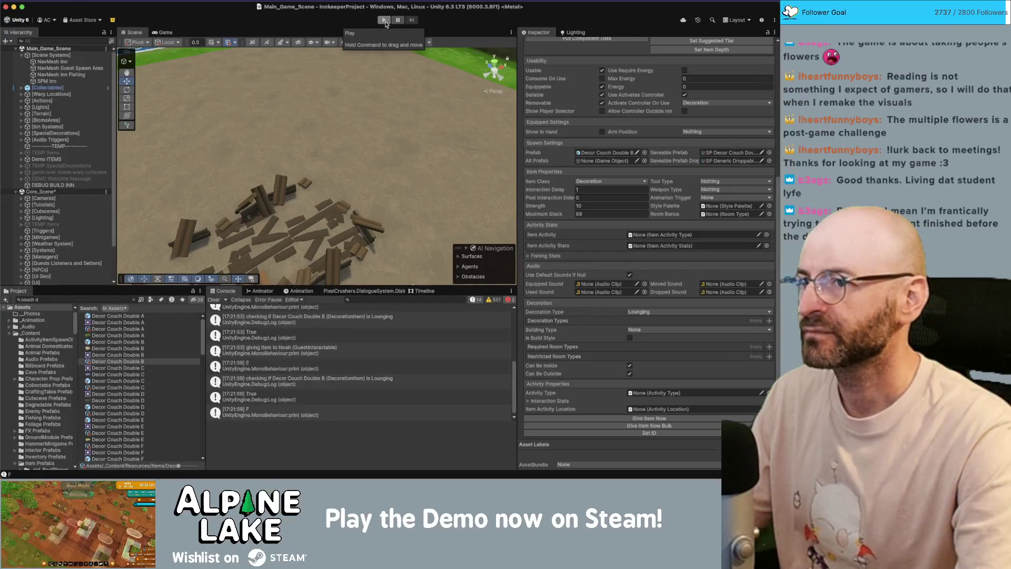
# Restart the game and ask the seated guest Liam what he would like.
pyautogui.click(384, 21)
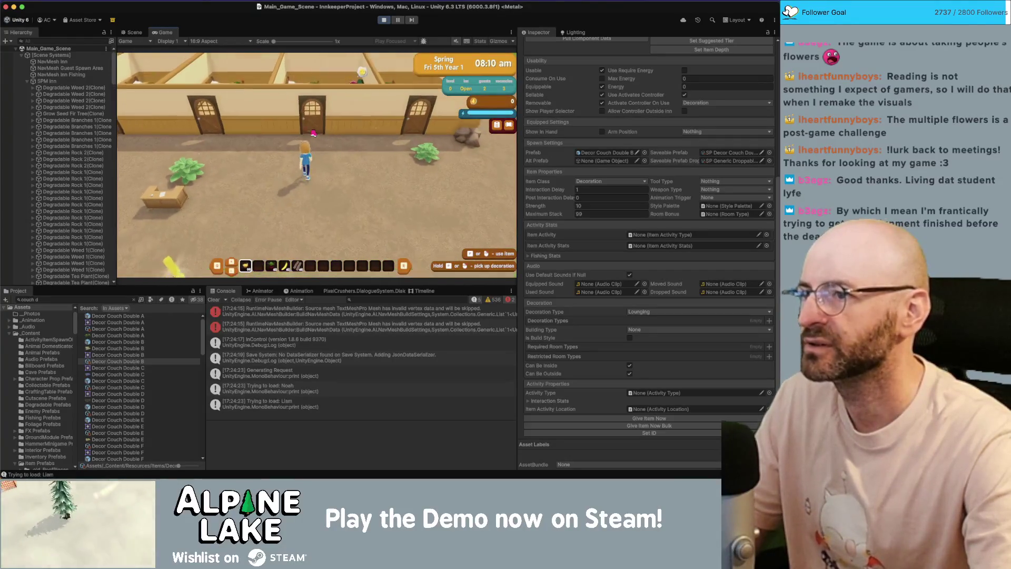
pyautogui.press('e')
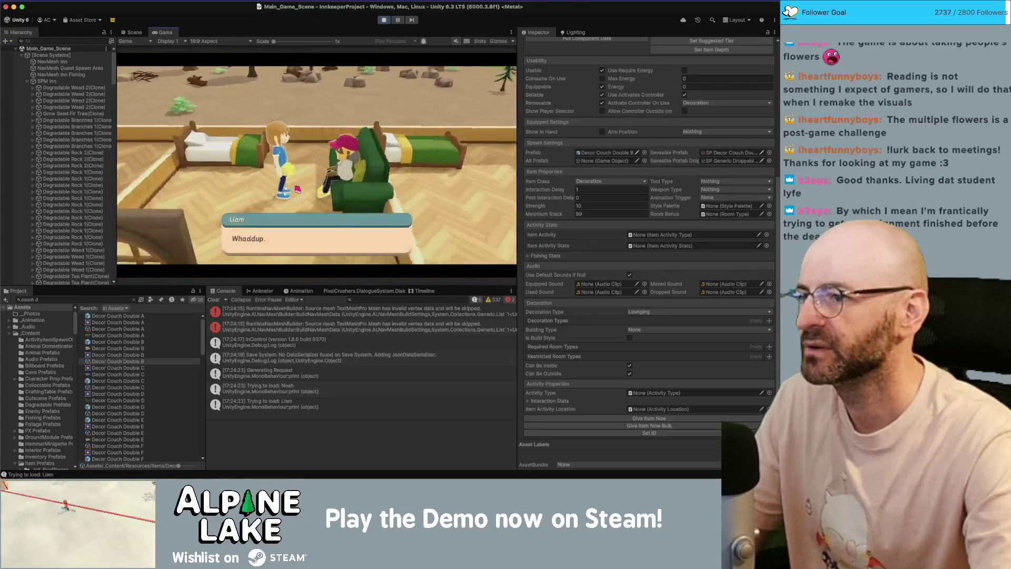
pyautogui.press('e')
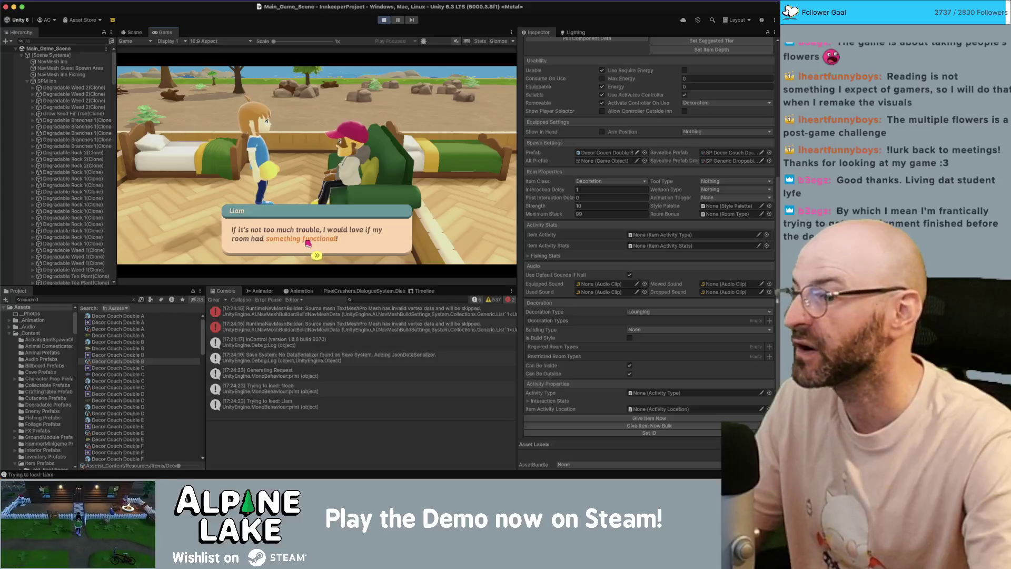
# Finish Liam's dialogue and search the Project for the 'humidifi' Decor Humidifier item.
pyautogui.press('e')
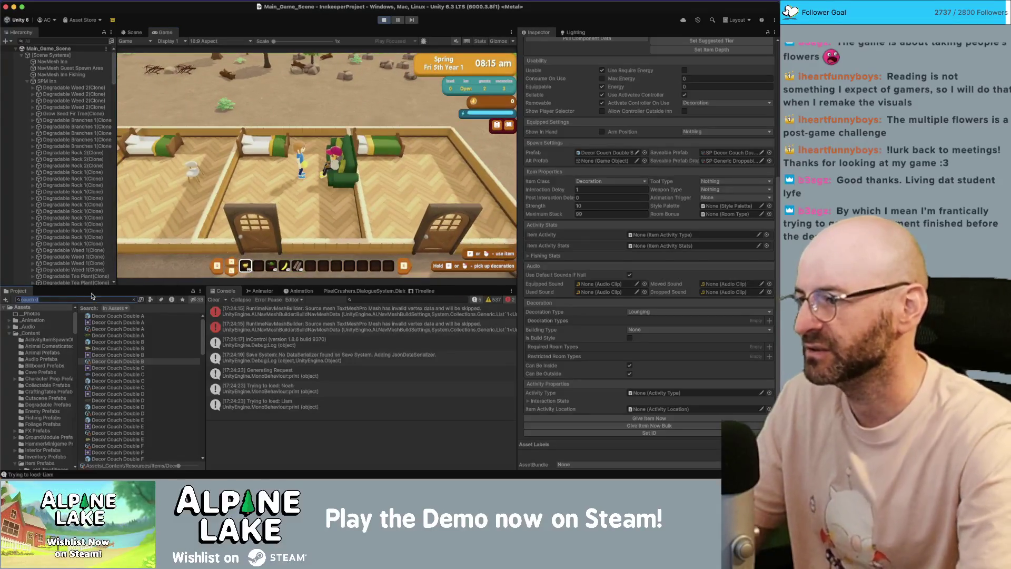
pyautogui.click(93, 299)
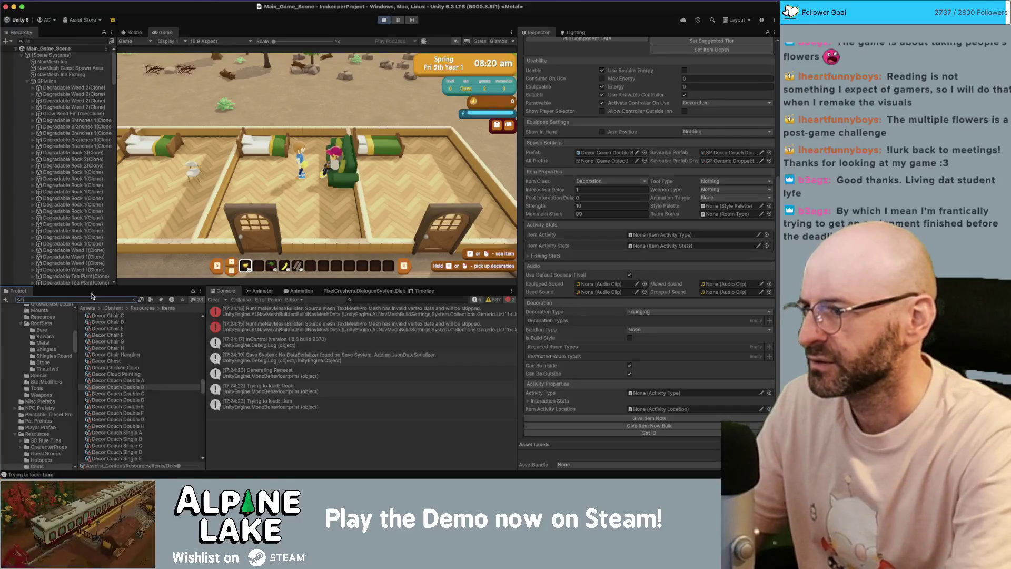
pyautogui.write('humidifi')
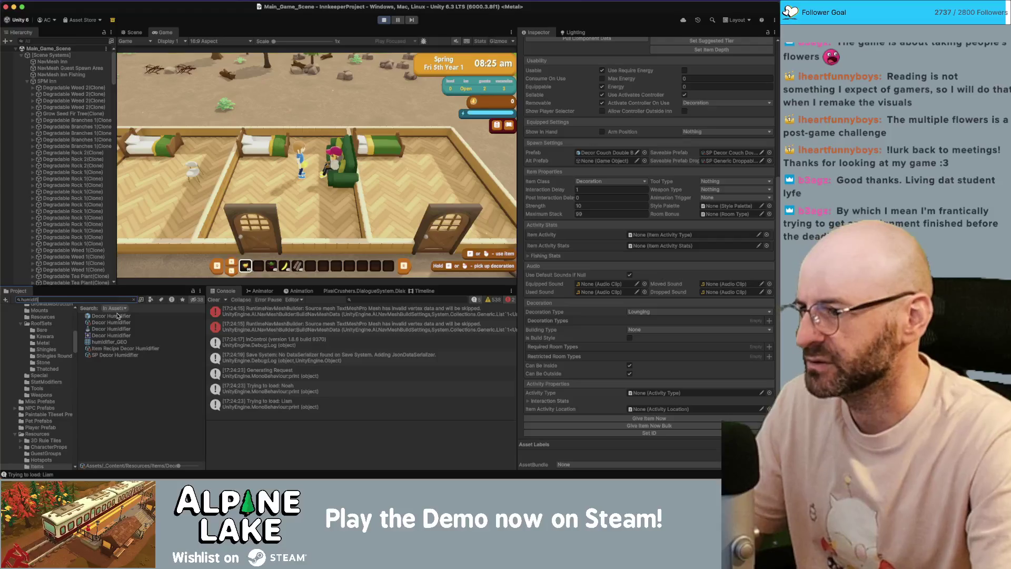
pyautogui.click(120, 323)
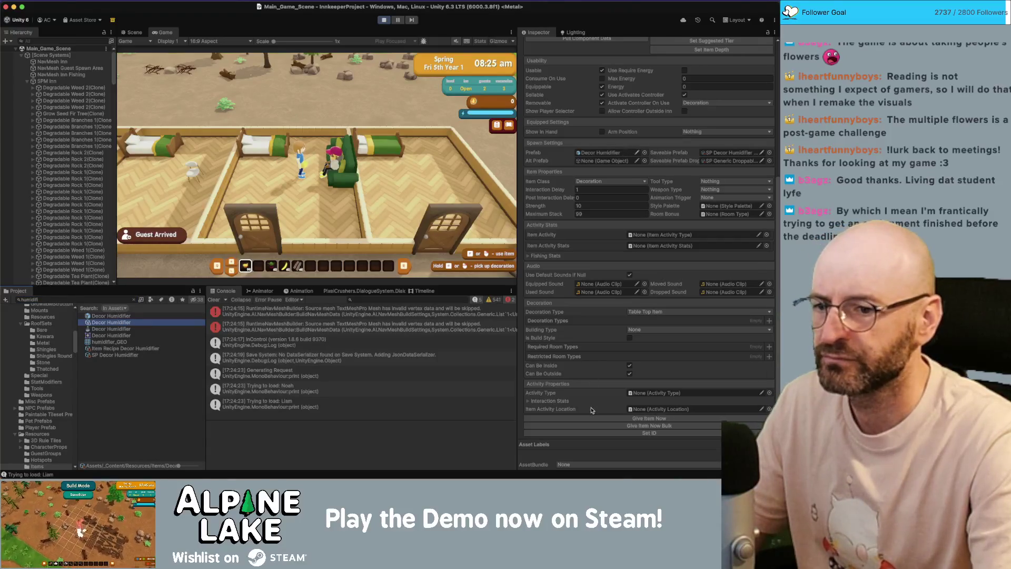
# Give Liam the humidifier, close his rejection, and select the Decor Humidifier prefab.
pyautogui.click(564, 389)
pyautogui.click(304, 165)
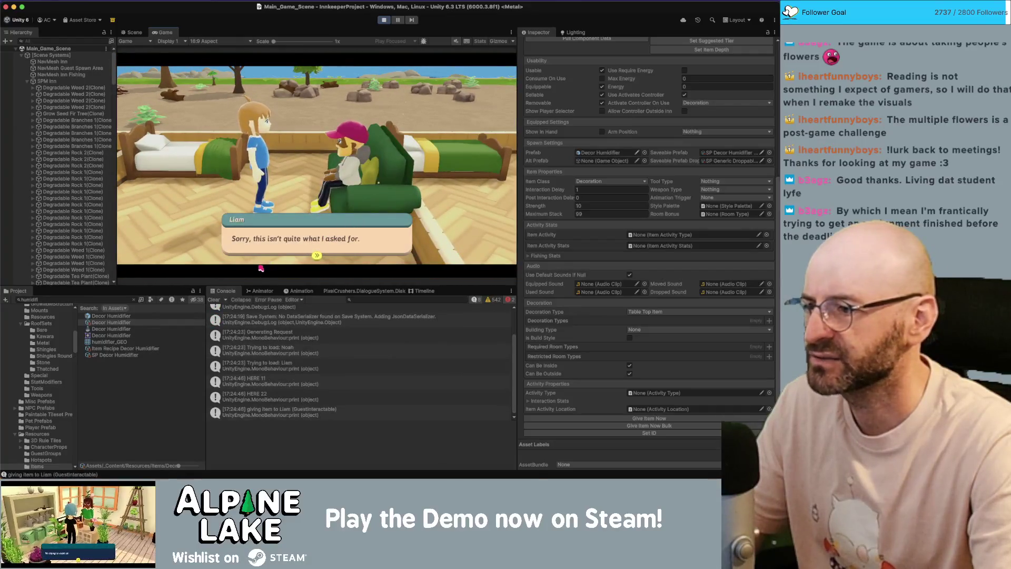
pyautogui.click(262, 248)
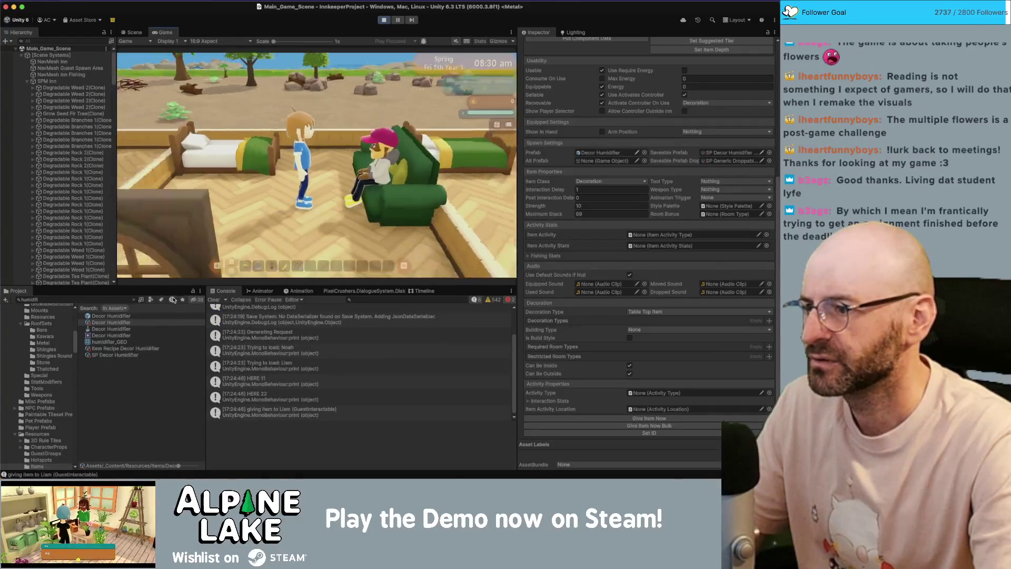
pyautogui.click(110, 316)
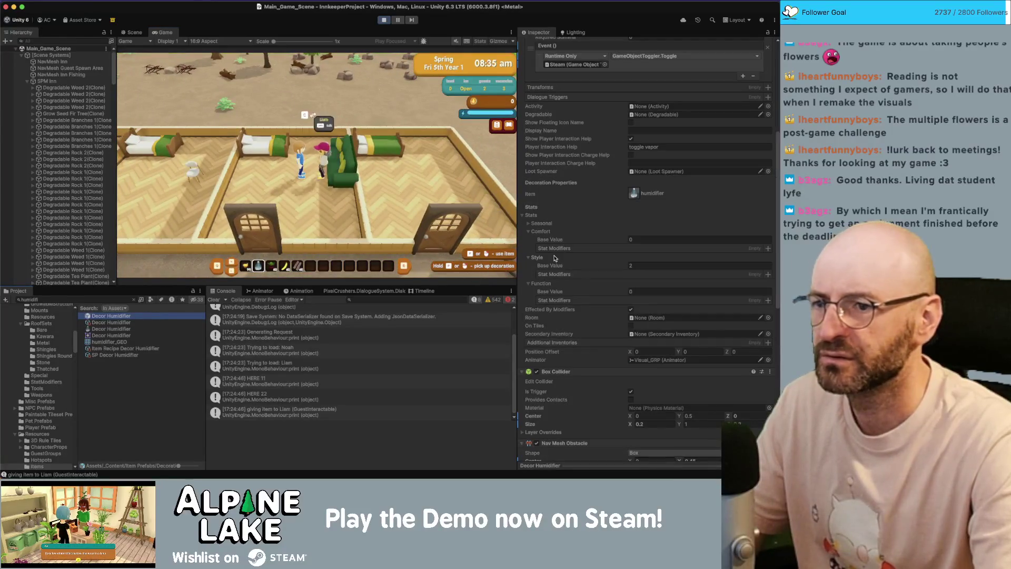
# Set the Decor Humidifier's Function base value to 3.
pyautogui.click(657, 291)
pyautogui.write('3')
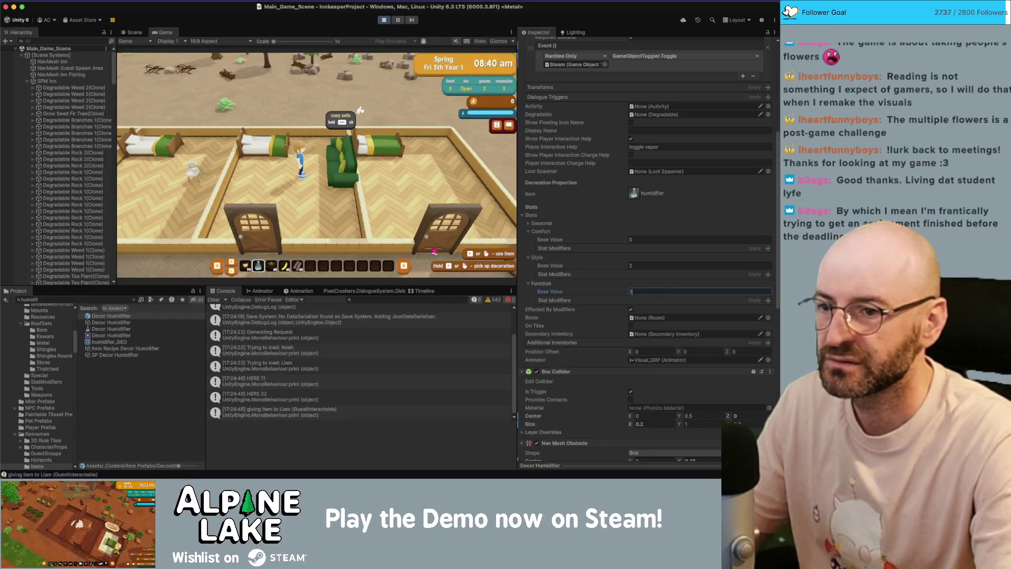
pyautogui.press('Return')
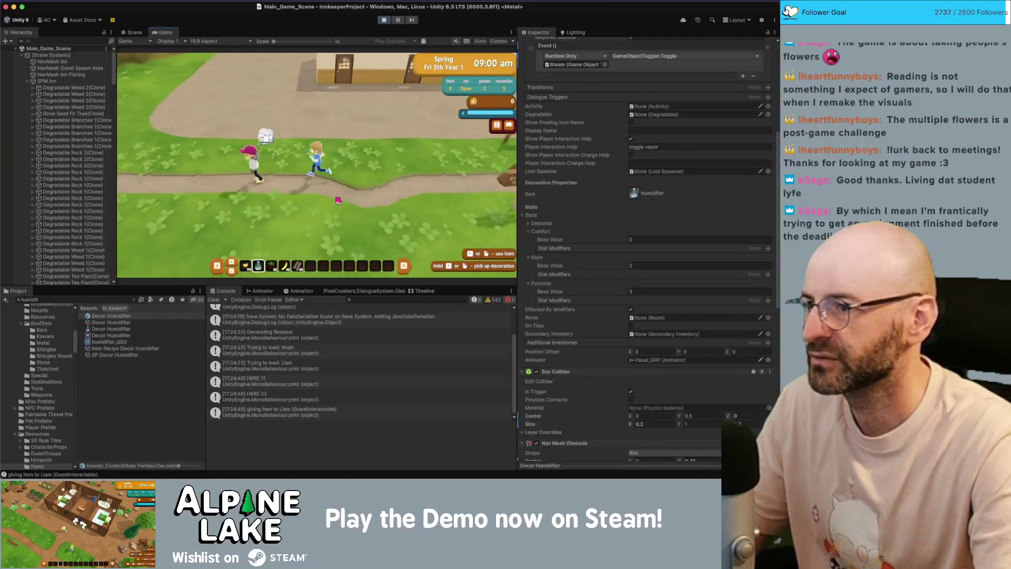
# Give Liam the humidifier again, click through his acceptance, and walk north into the inn.
pyautogui.click(339, 200)
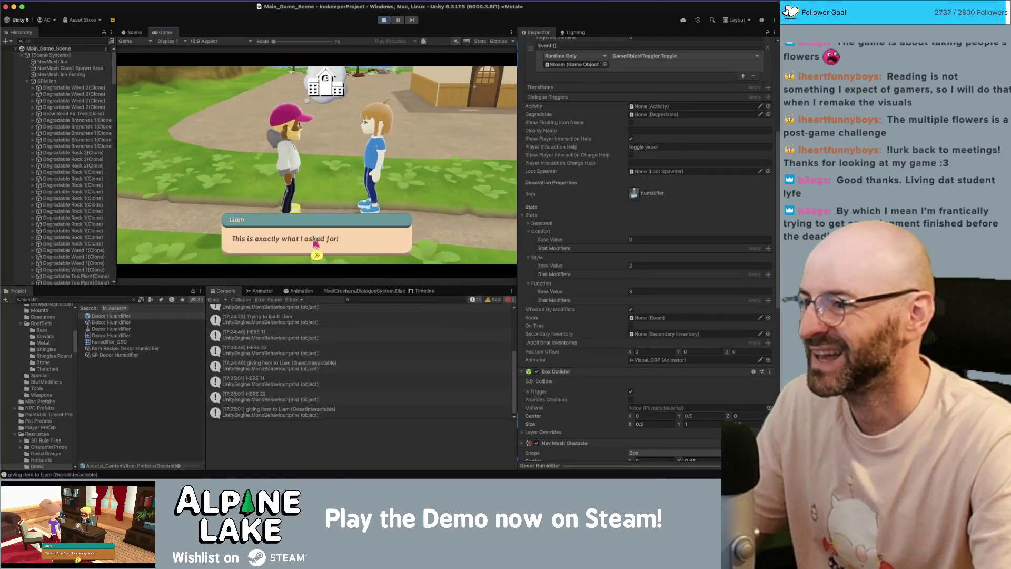
pyautogui.click(301, 252)
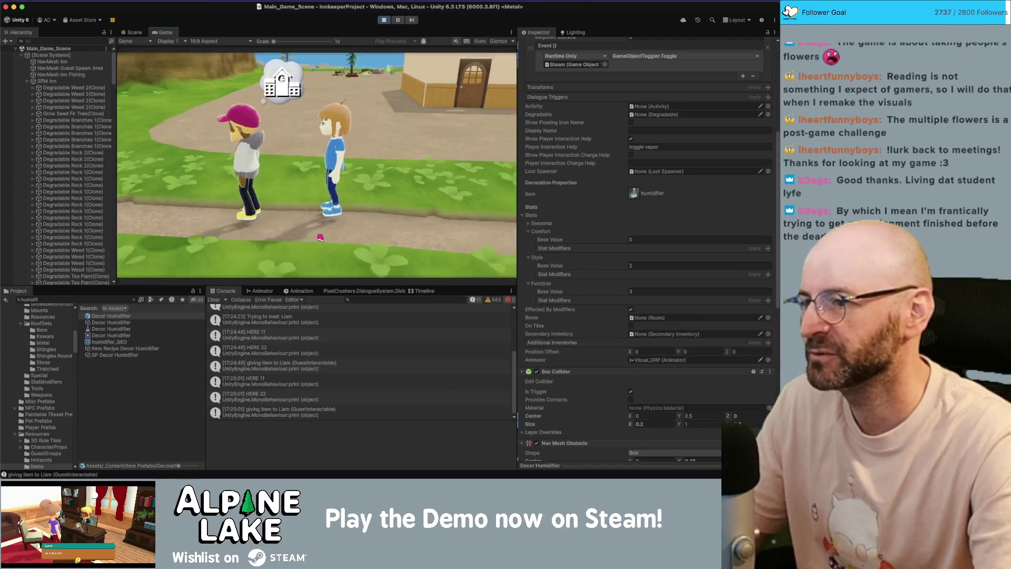
pyautogui.click(305, 216)
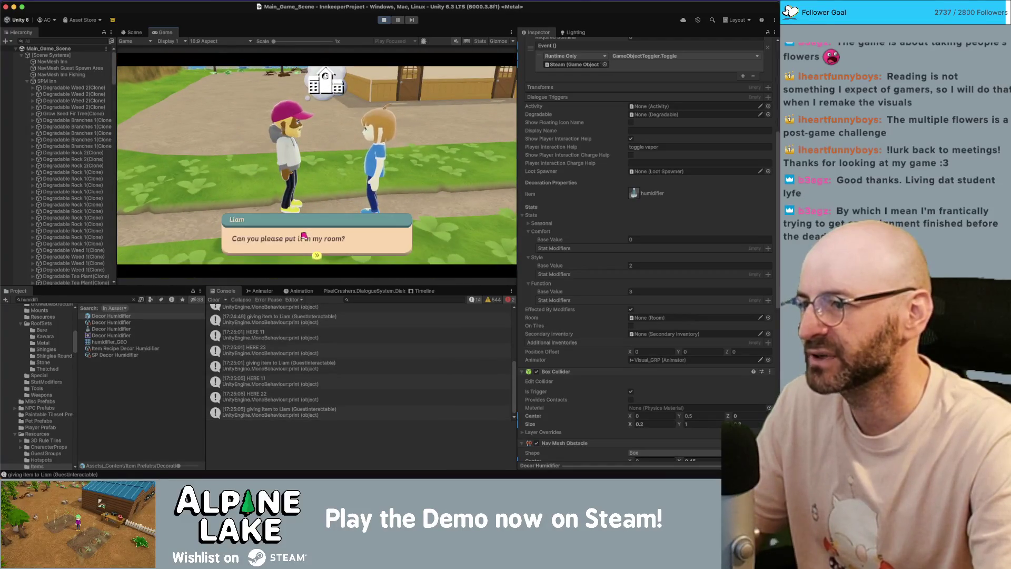
pyautogui.click(304, 235)
pyautogui.click(303, 227)
pyautogui.click(307, 241)
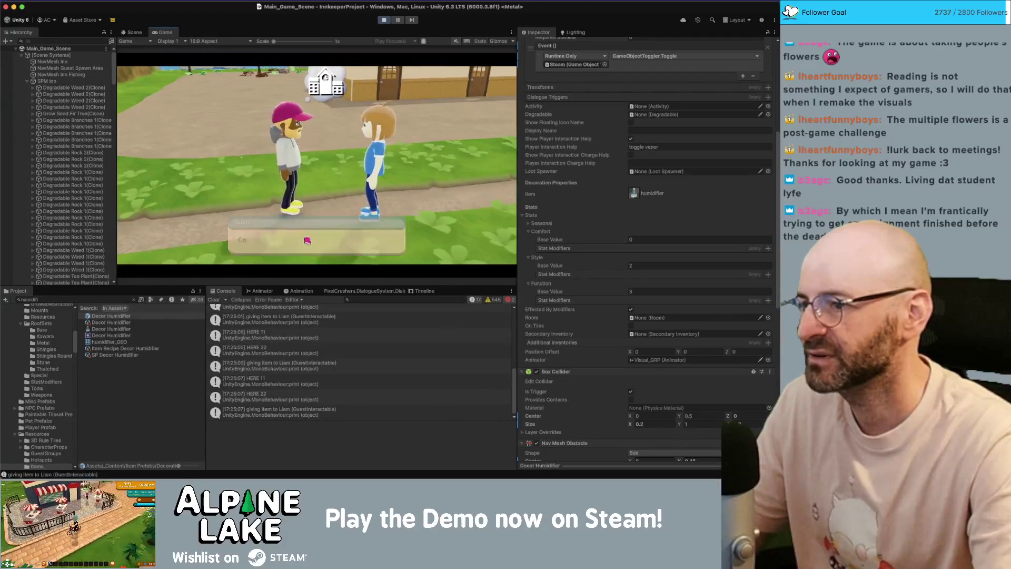
pyautogui.click(307, 241)
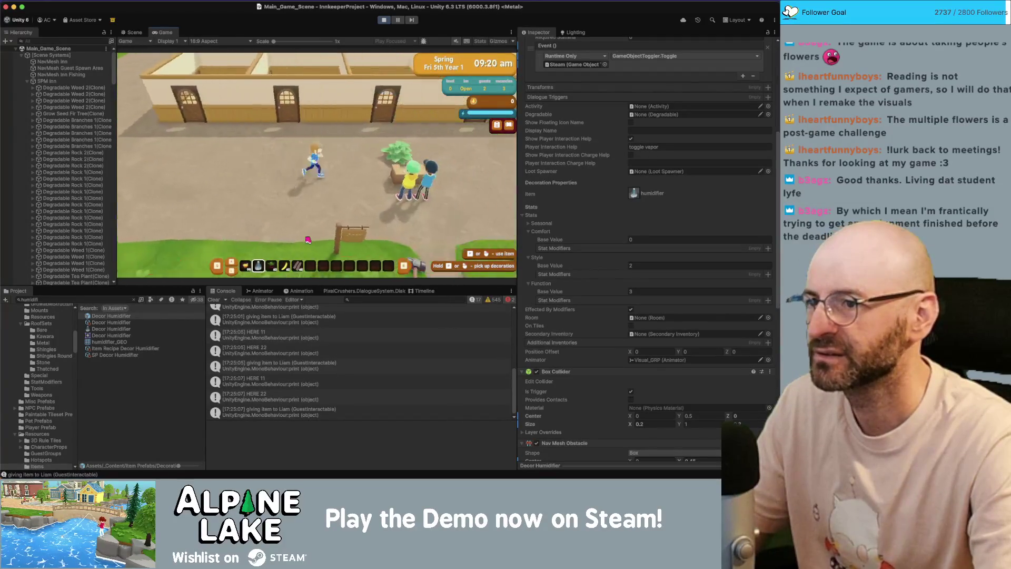
pyautogui.press('w')
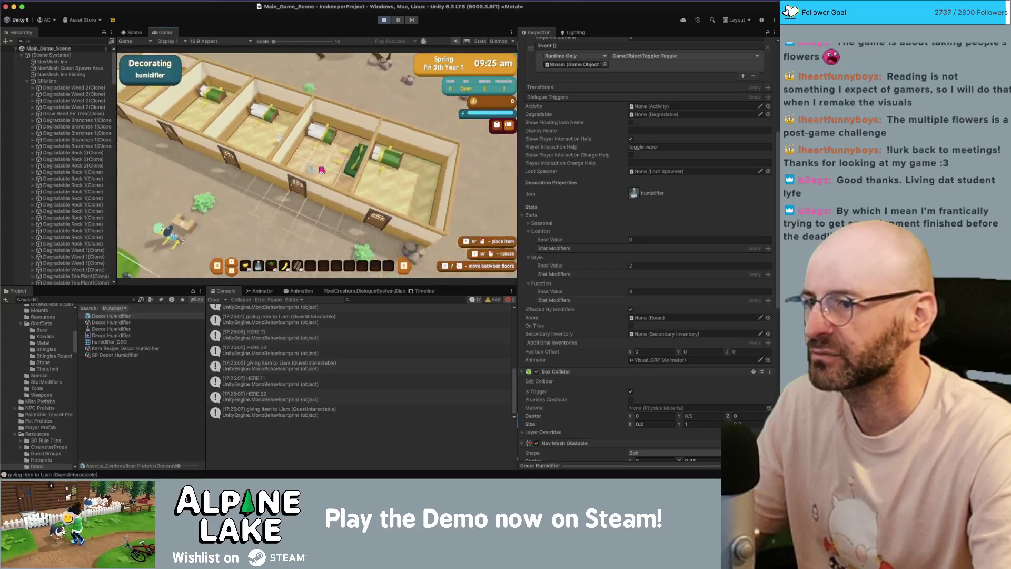
# Place the humidifier in the guest room and walk back up to it.
pyautogui.click(317, 154)
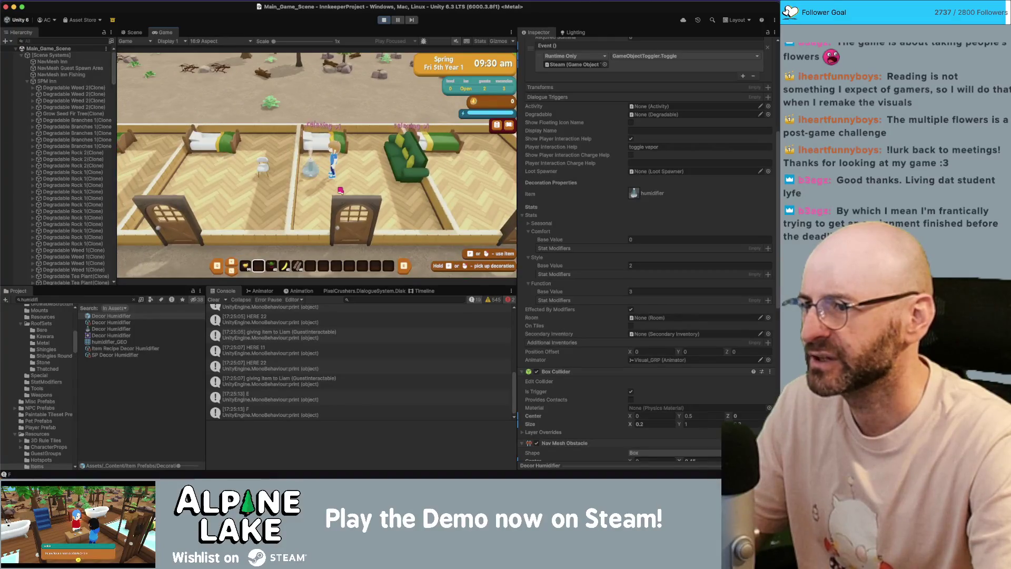
pyautogui.press('d')
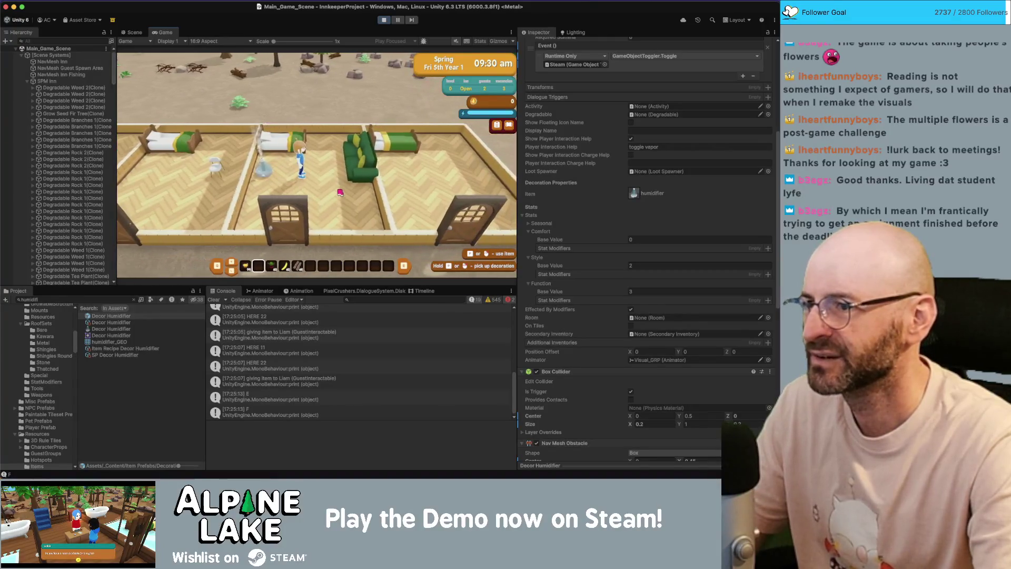
pyautogui.press('a')
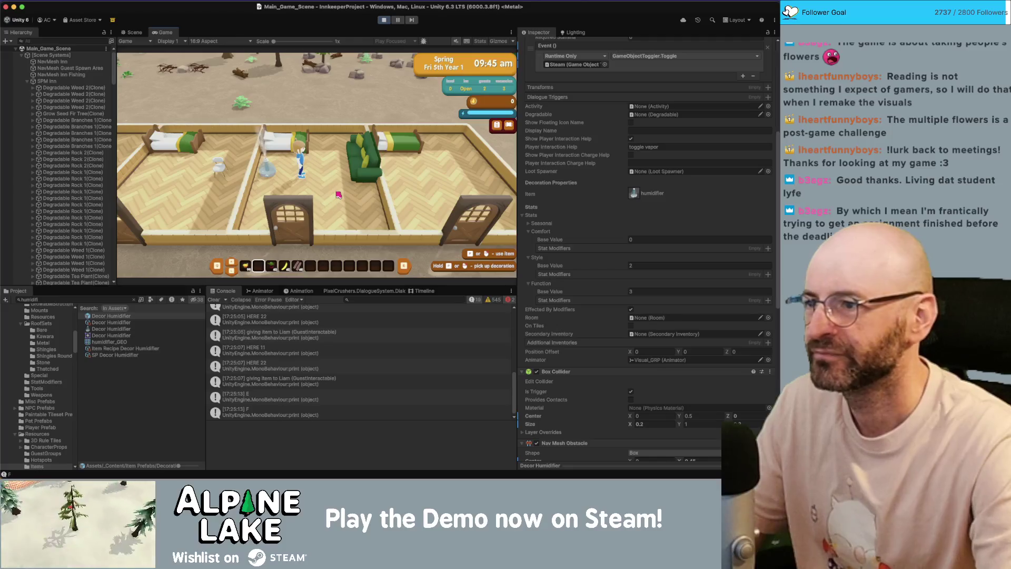
pyautogui.scroll(3, 339, 193)
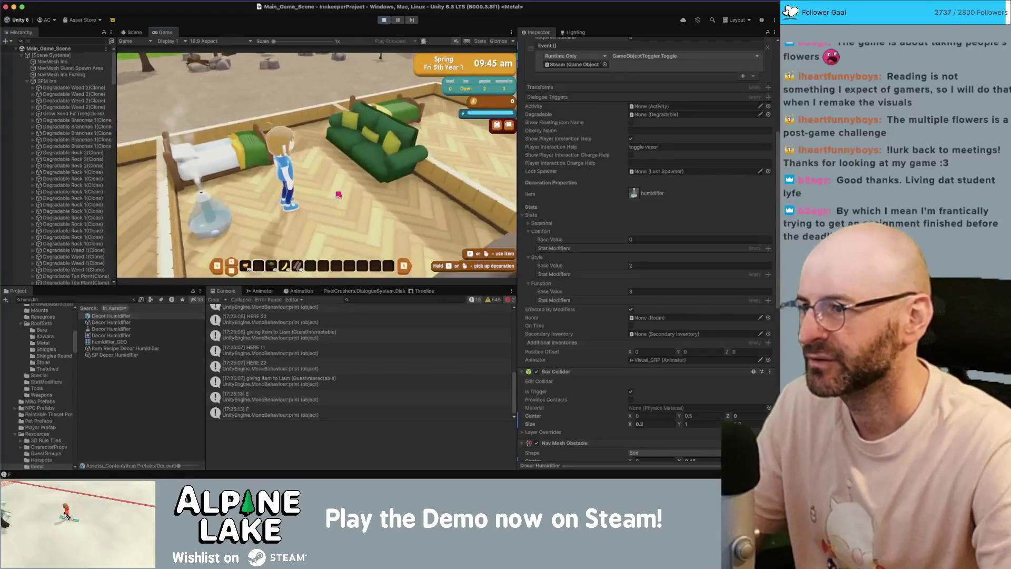
pyautogui.press('a')
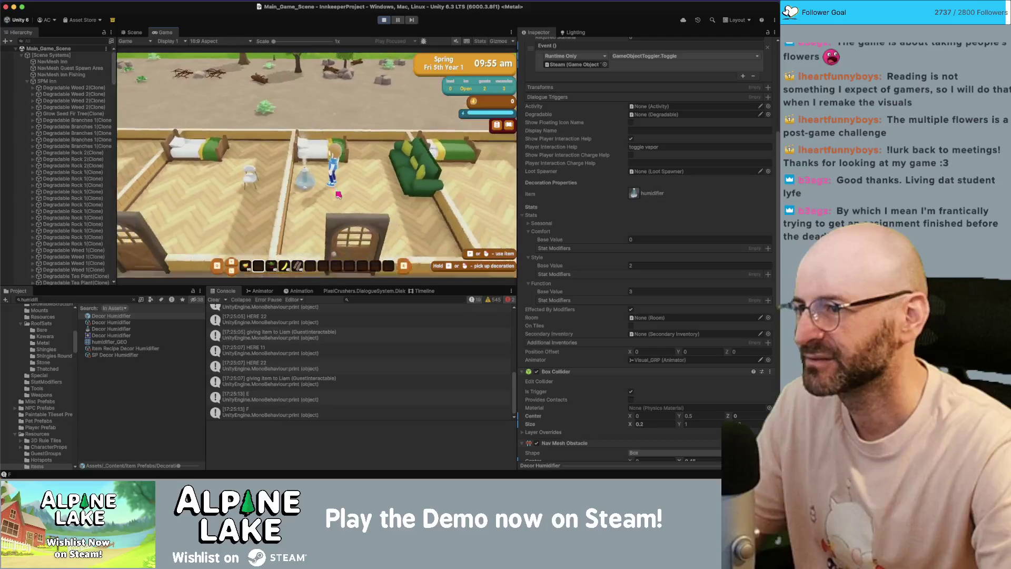
# Walk in and out of the humidifier room until a NullReferenceException appears.
pyautogui.press('s')
pyautogui.press('s')
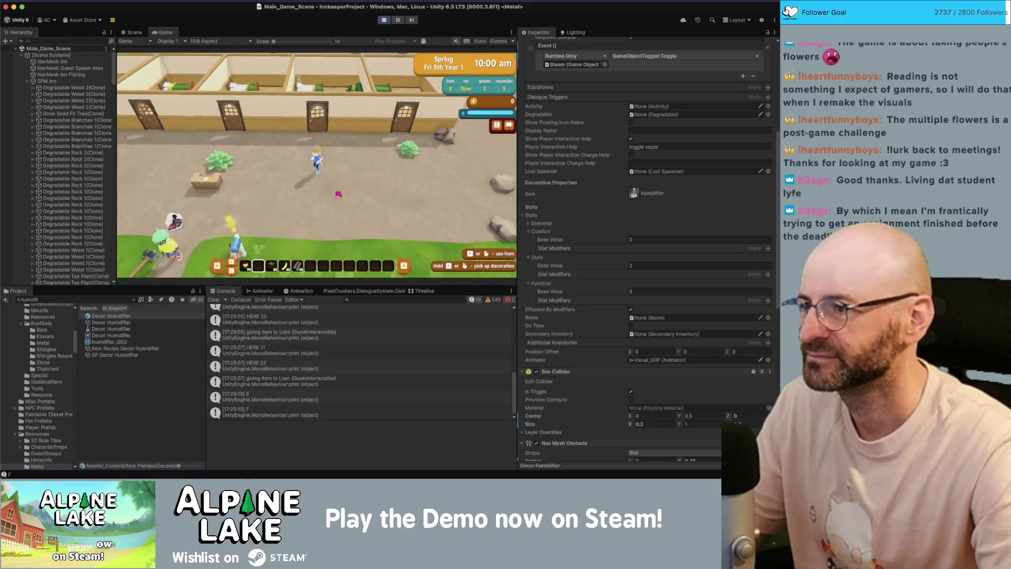
pyautogui.press('w')
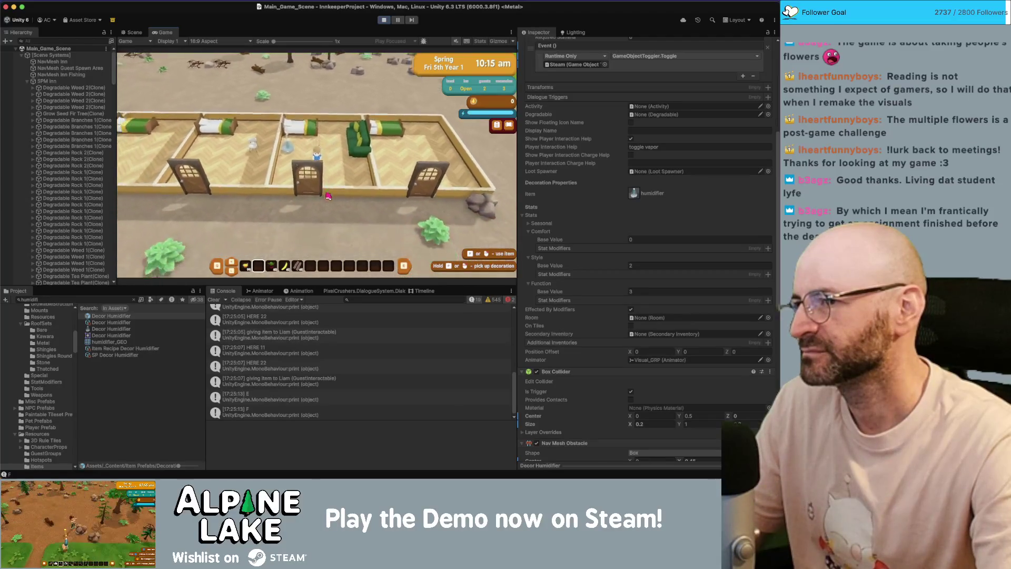
pyautogui.press('w')
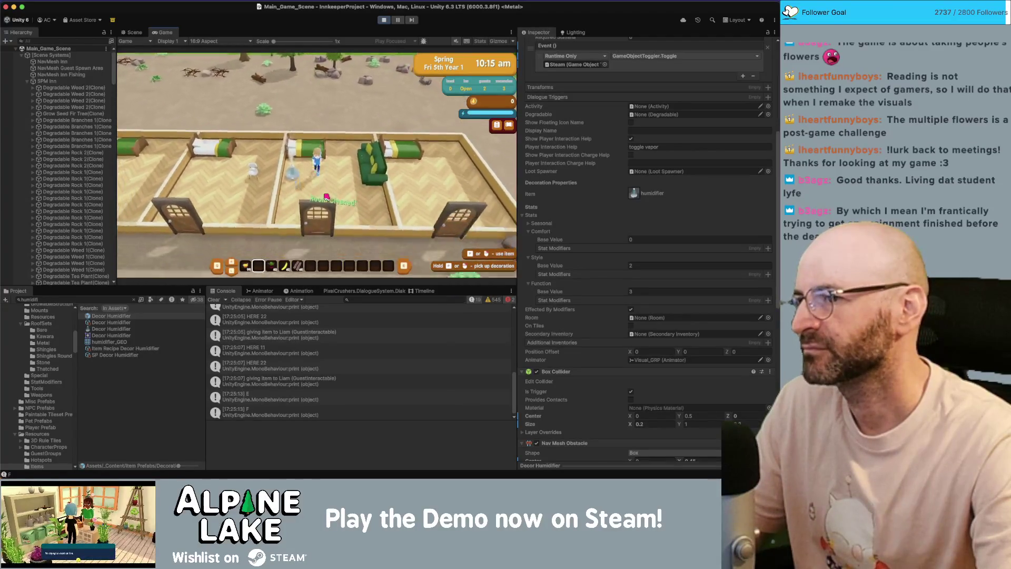
pyautogui.press('w')
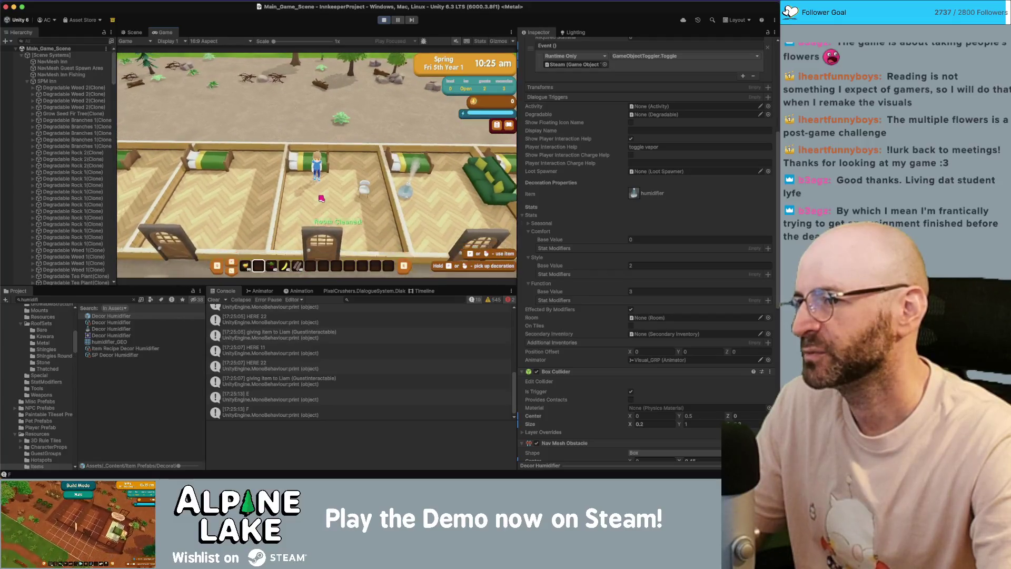
pyautogui.press('s')
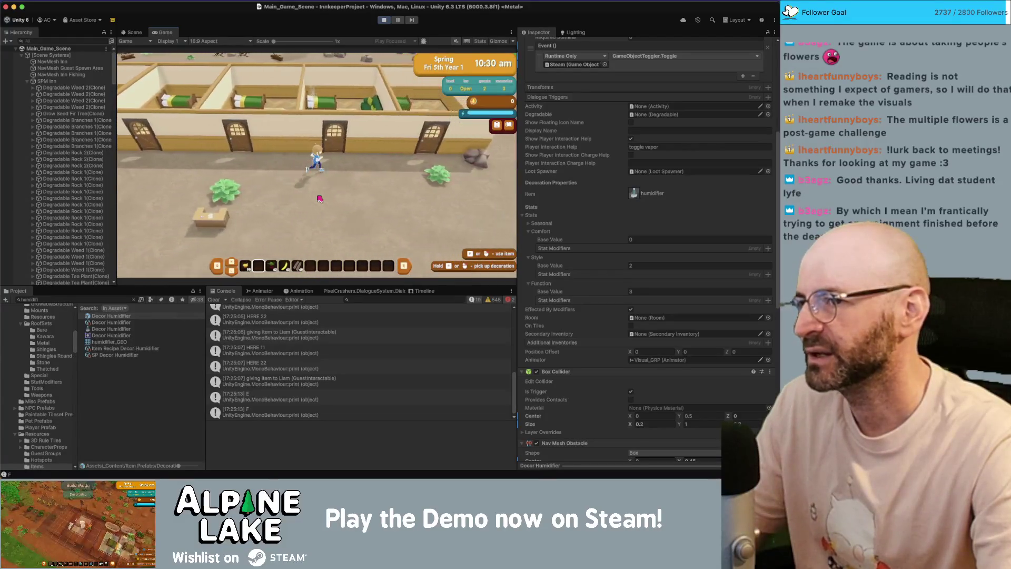
pyautogui.press('a')
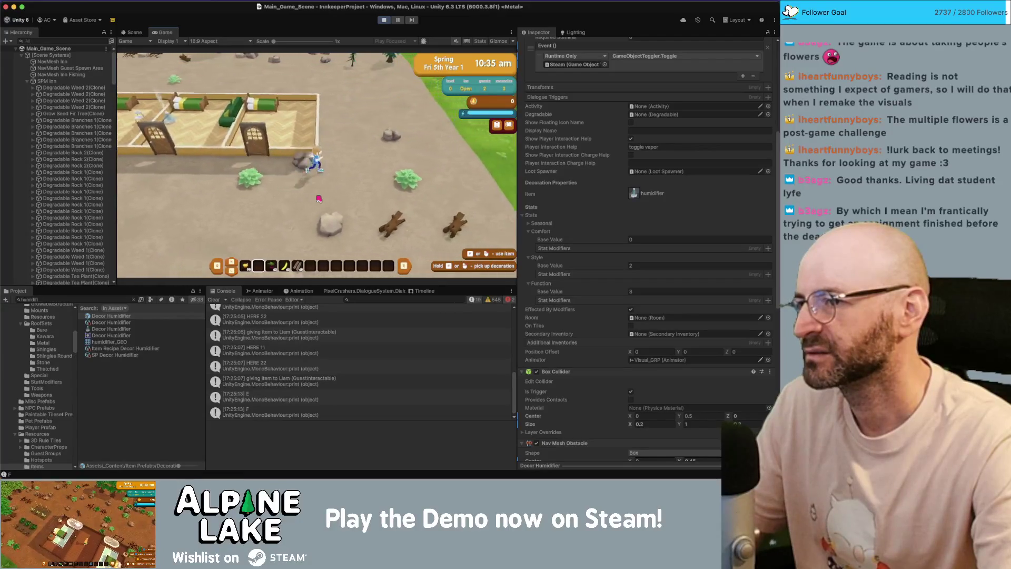
# Open the ItemRequester.cs error line from the Console in Rider.
pyautogui.press('w')
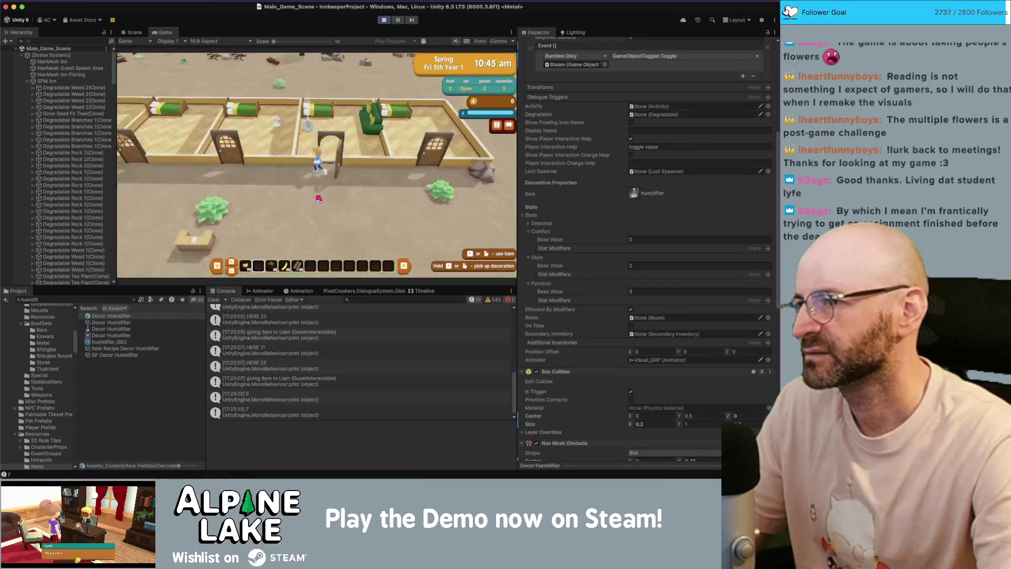
pyautogui.press('w')
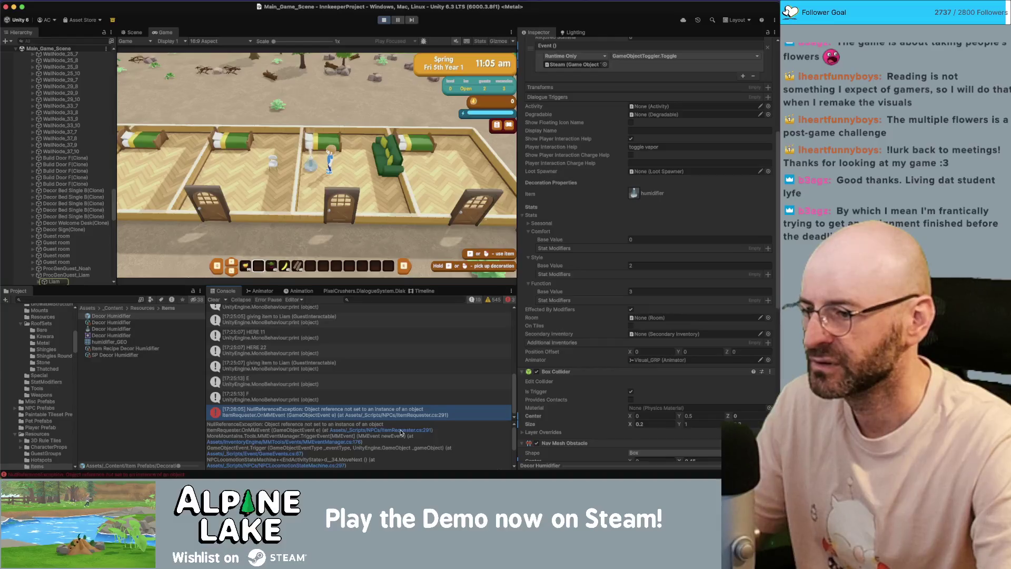
pyautogui.doubleClick(396, 429)
pyautogui.click(397, 430)
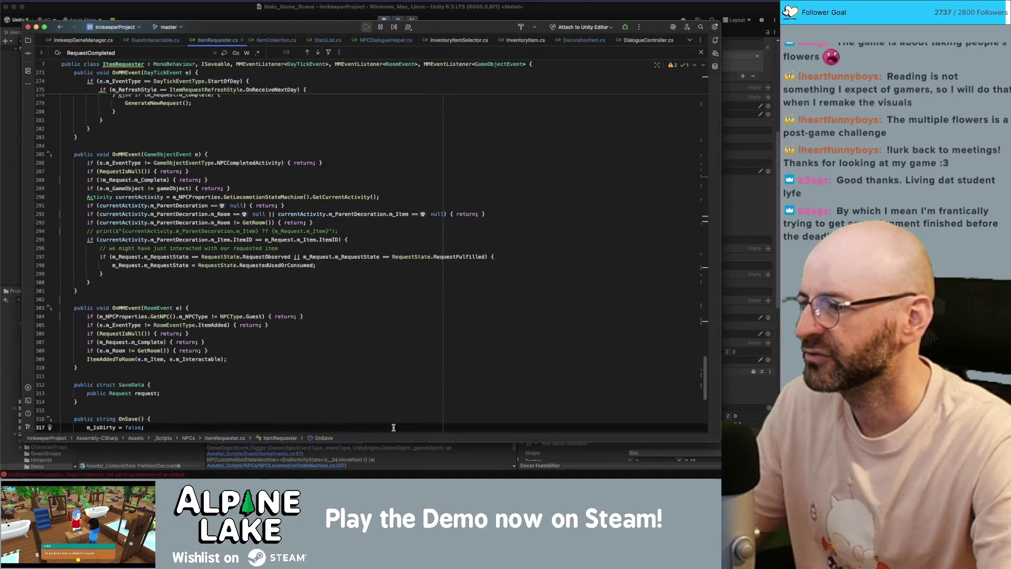
pyautogui.press('super+Tab')
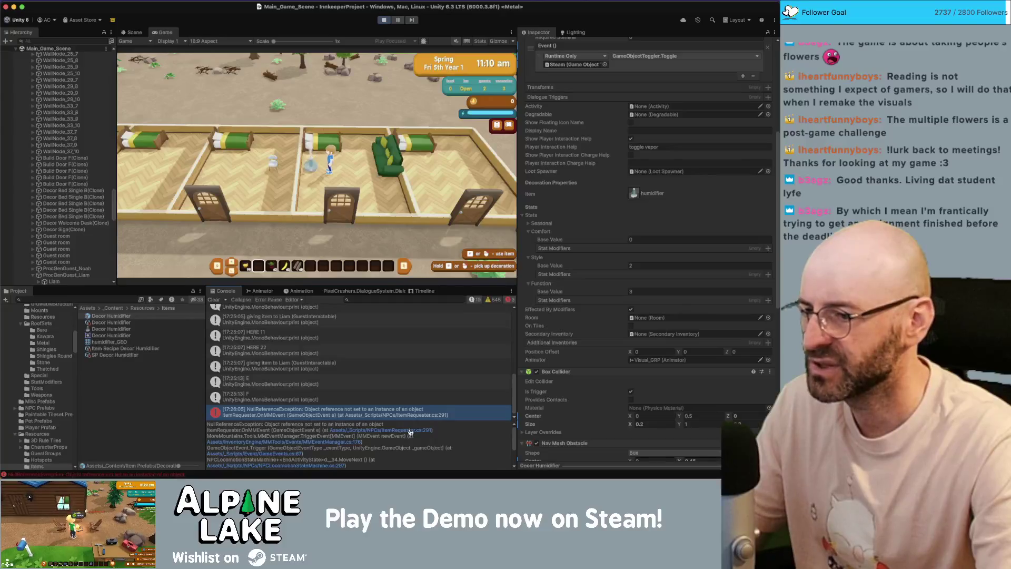
pyautogui.click(410, 431)
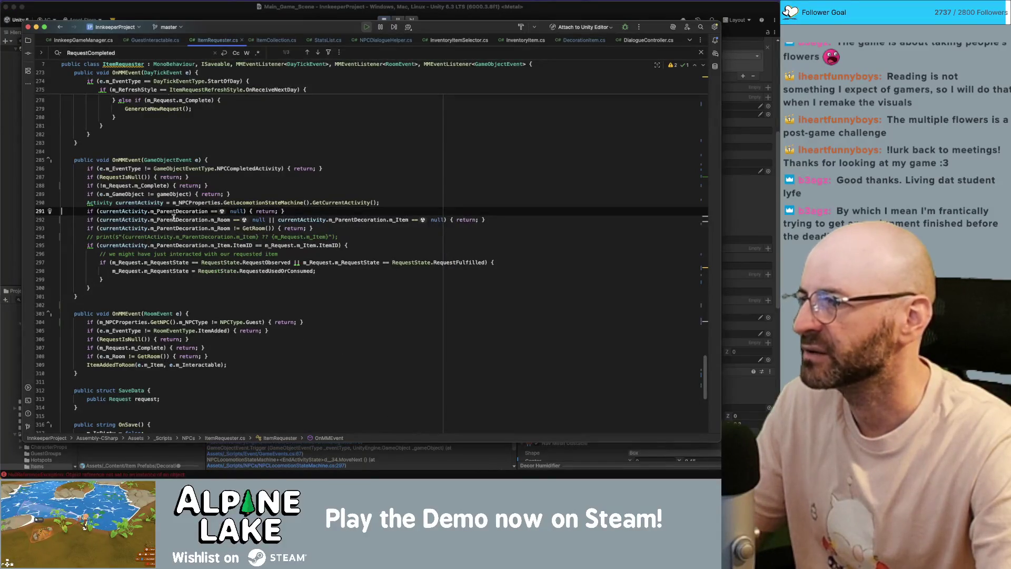
# Insert a new line 291: if(currentActivity == null){return;}.
pyautogui.click(119, 212)
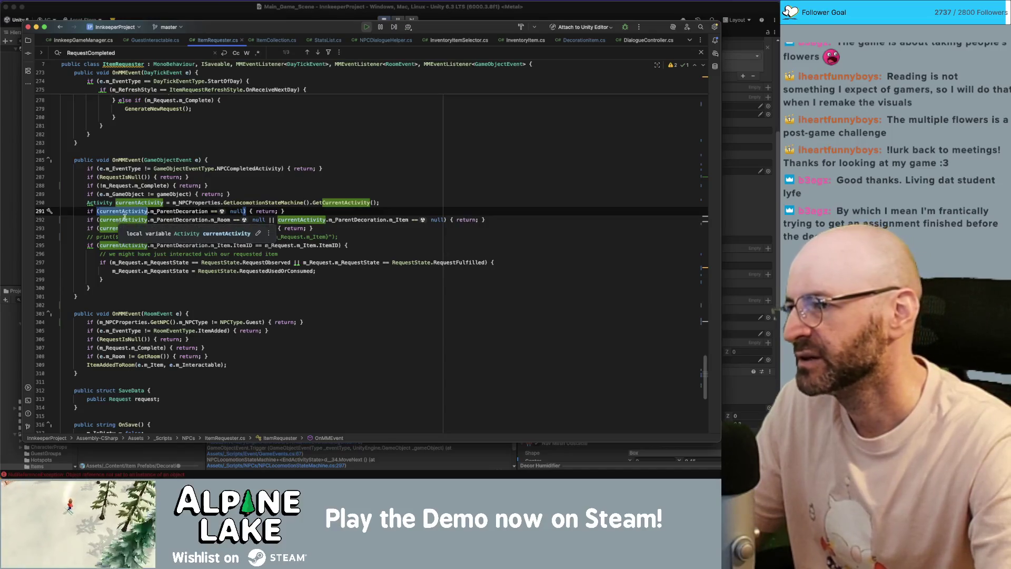
pyautogui.click(156, 204)
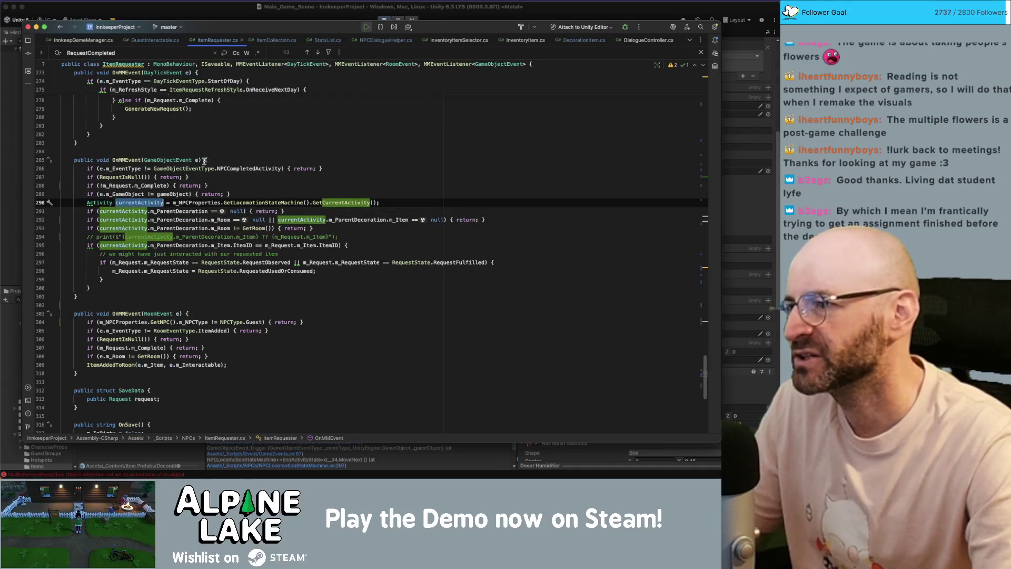
pyautogui.click(380, 202)
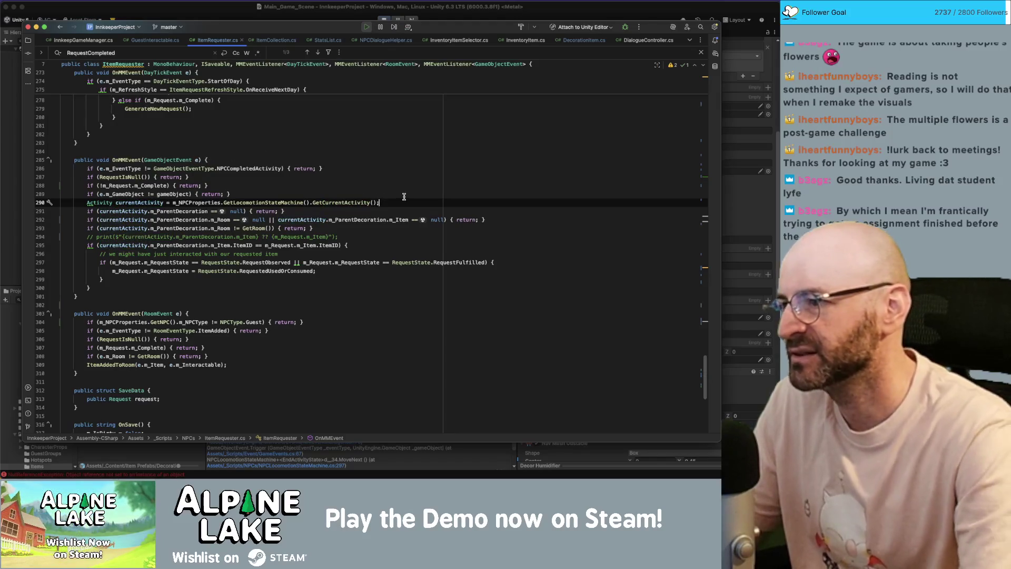
pyautogui.press('Return')
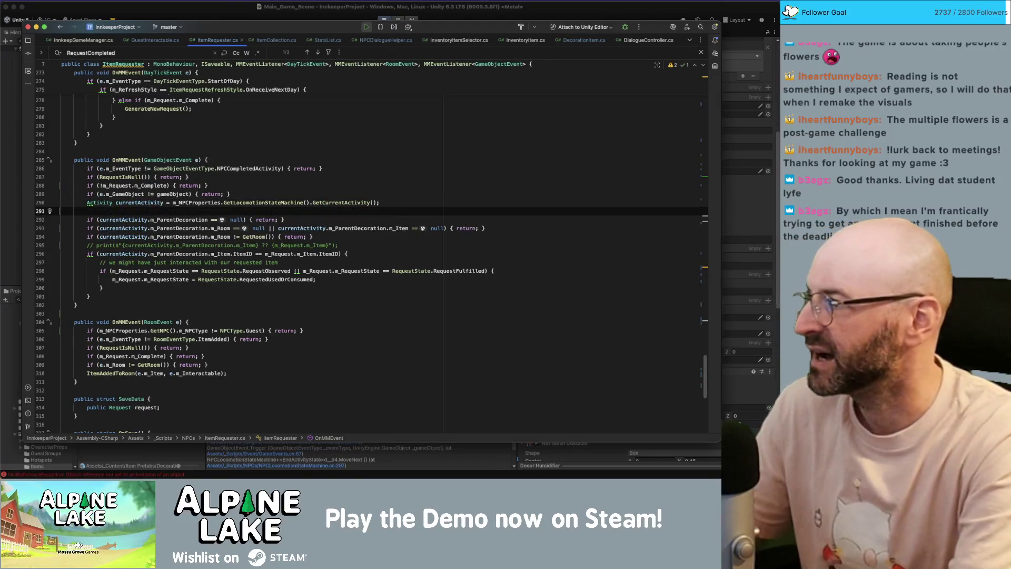
pyautogui.write('if(')
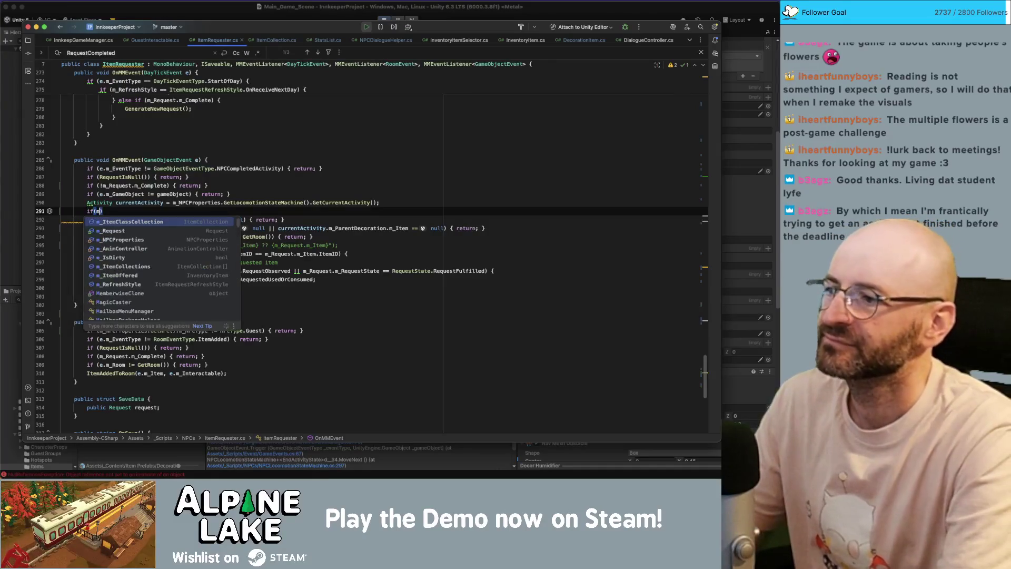
pyautogui.write('currentActivity == n')
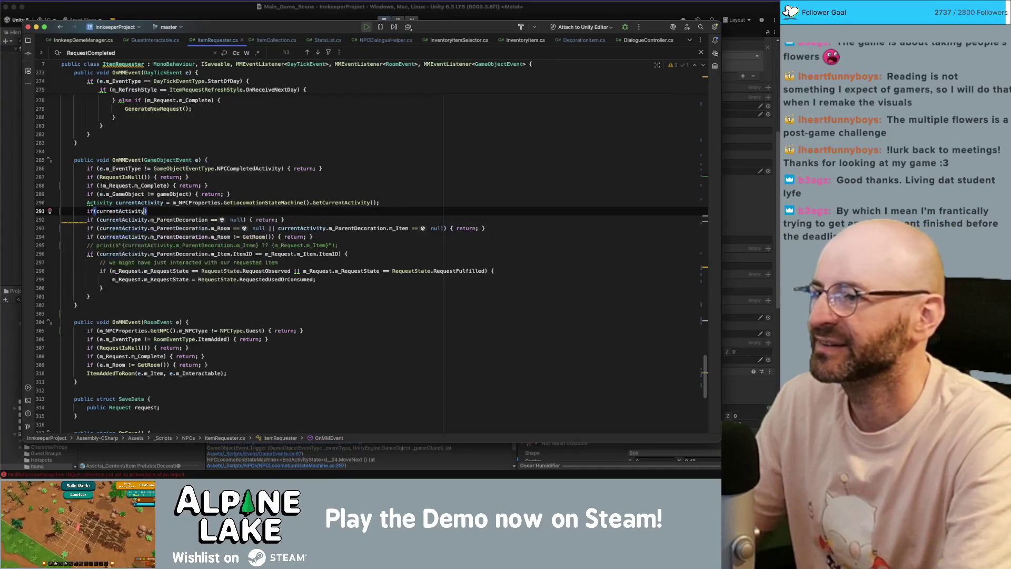
pyautogui.press('Return')
pyautogui.write('){return;}')
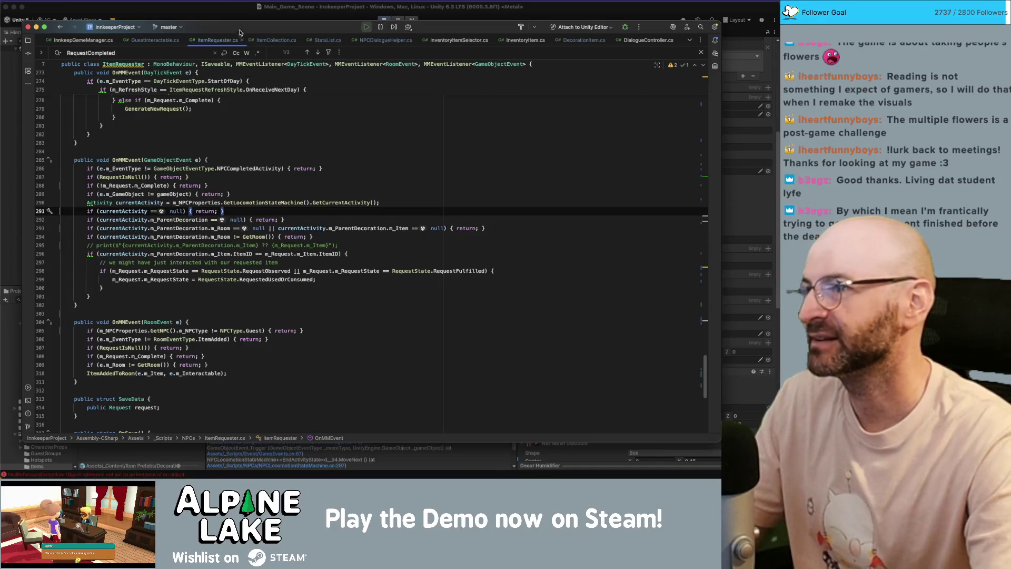
# Return to the game and walk south past the welcome desk and back.
pyautogui.click(221, 17)
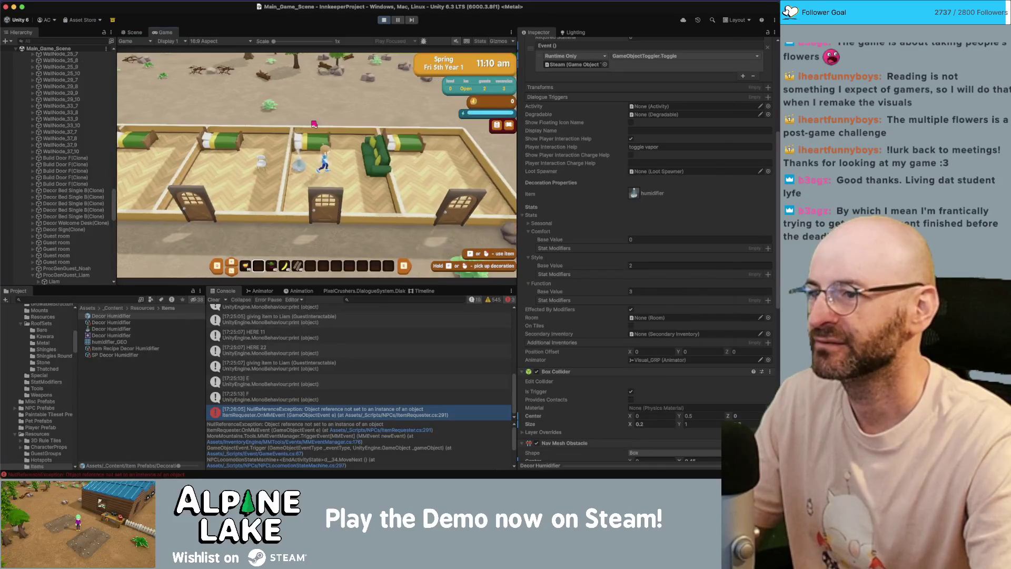
pyautogui.press('s')
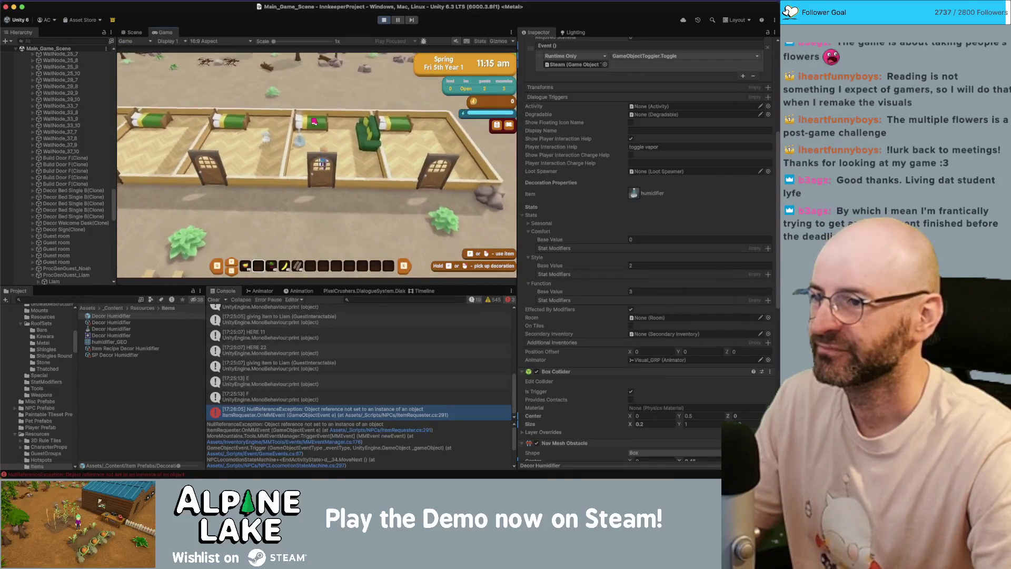
pyautogui.press('s')
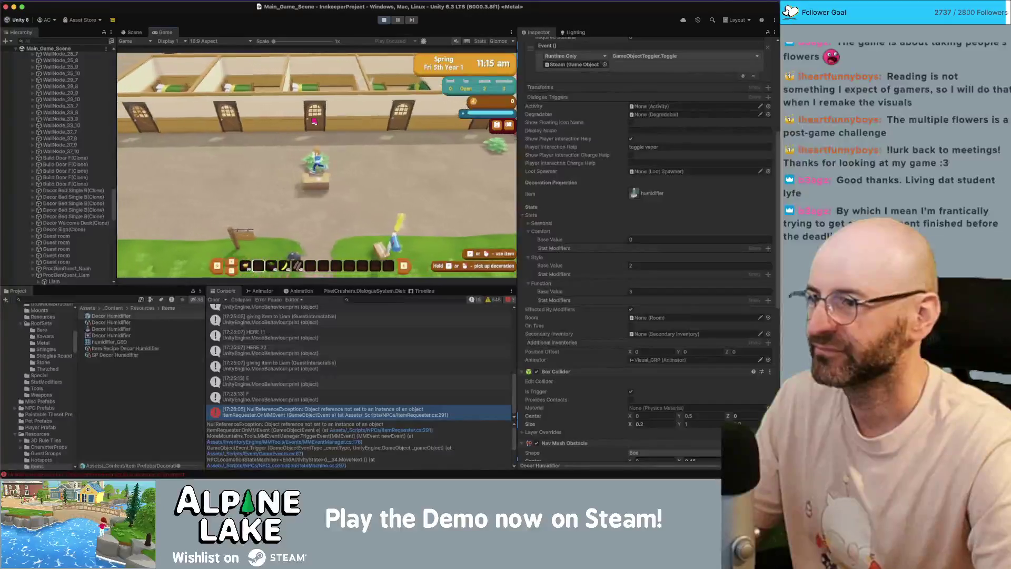
pyautogui.press('w')
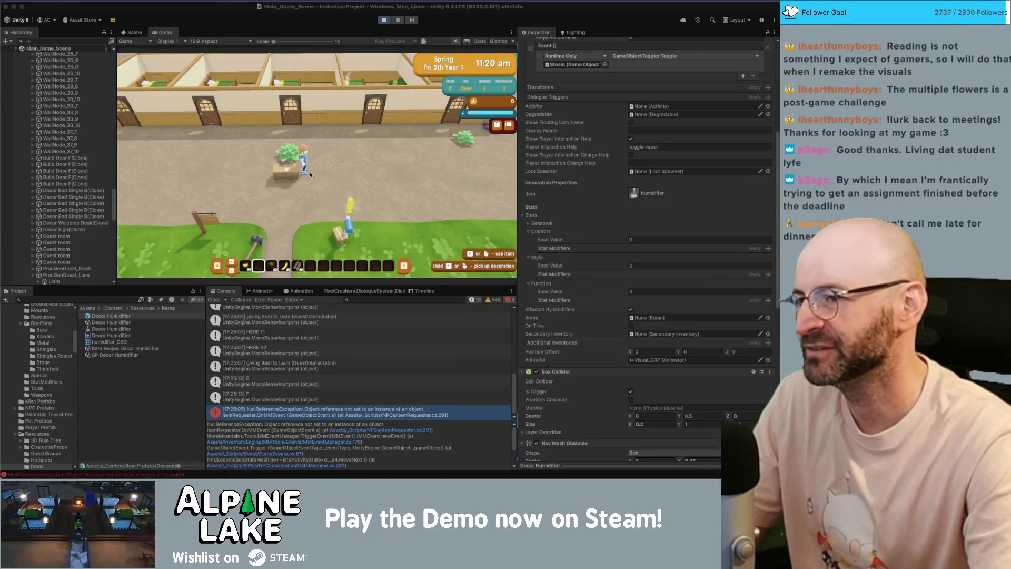
# Walk into the bedroom up to the placed humidifier and step back.
pyautogui.click(330, 144)
pyautogui.press('w')
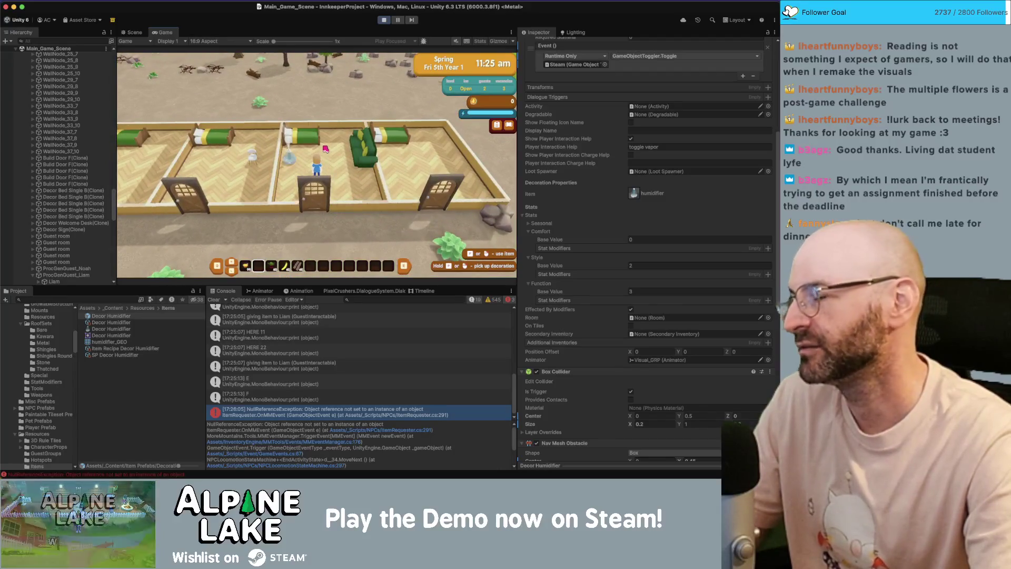
pyautogui.press('d')
pyautogui.press('a')
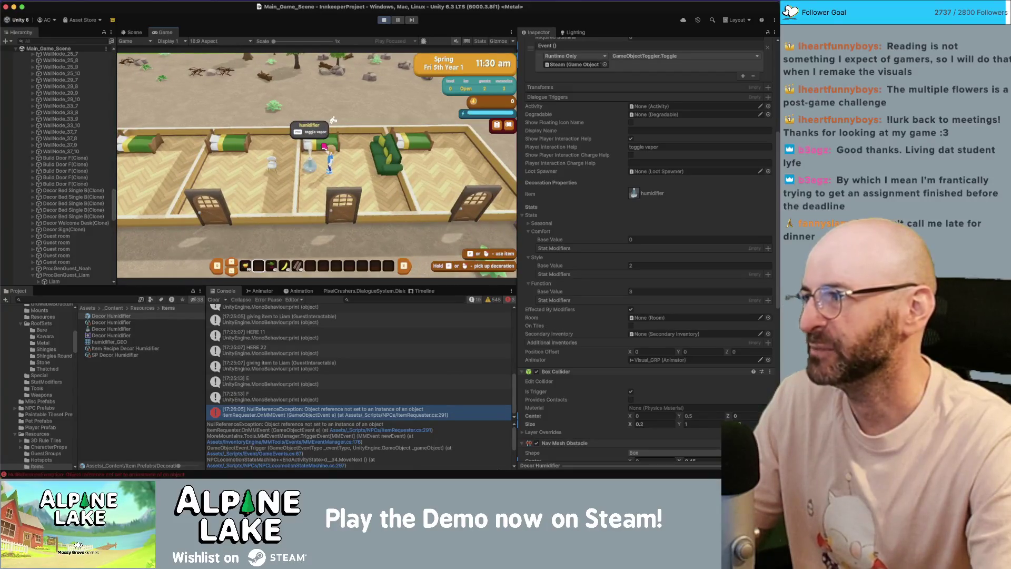
pyautogui.press('d')
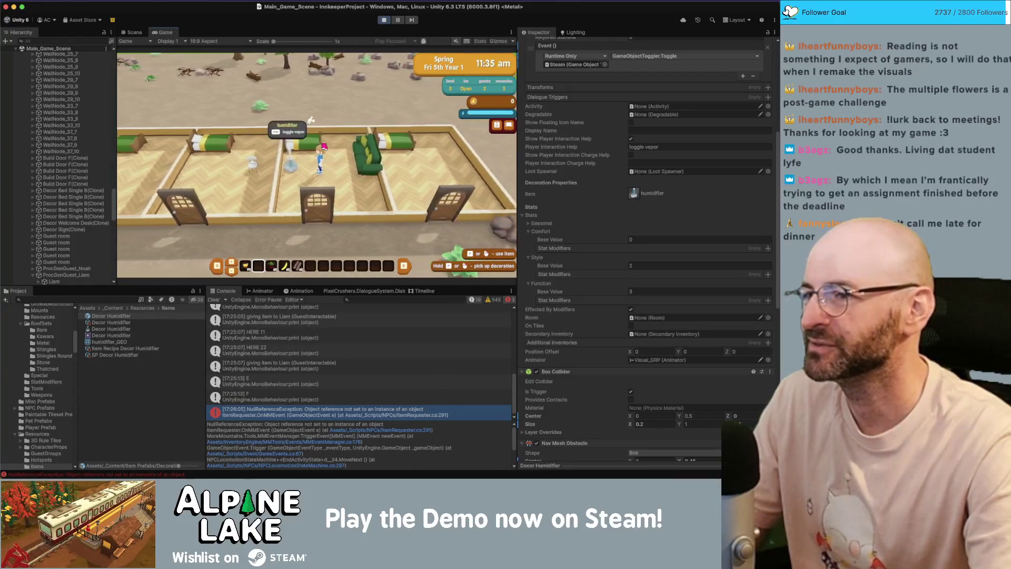
pyautogui.press('a')
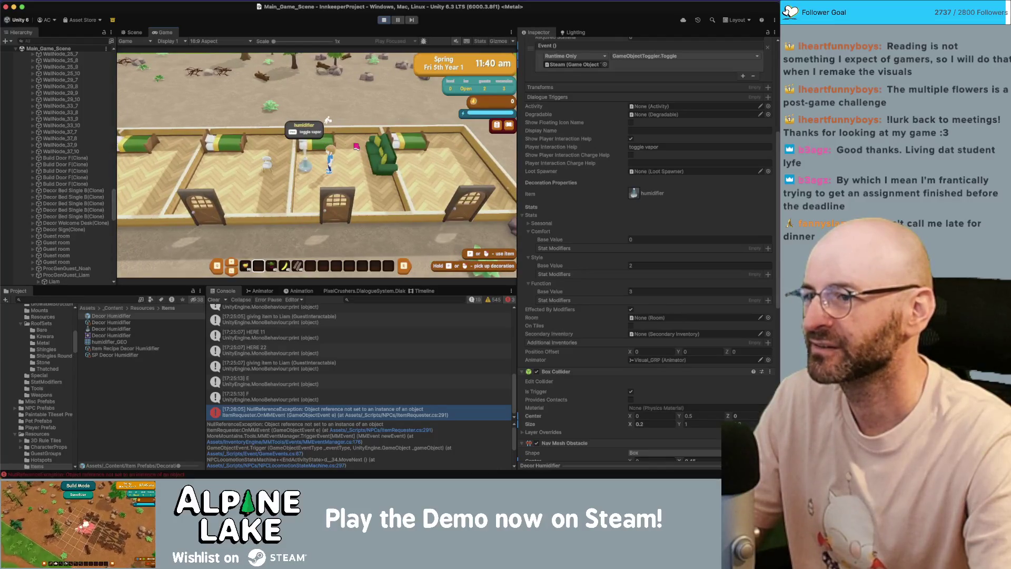
# Walk across the yard to the mailbox and open it.
pyautogui.press('s')
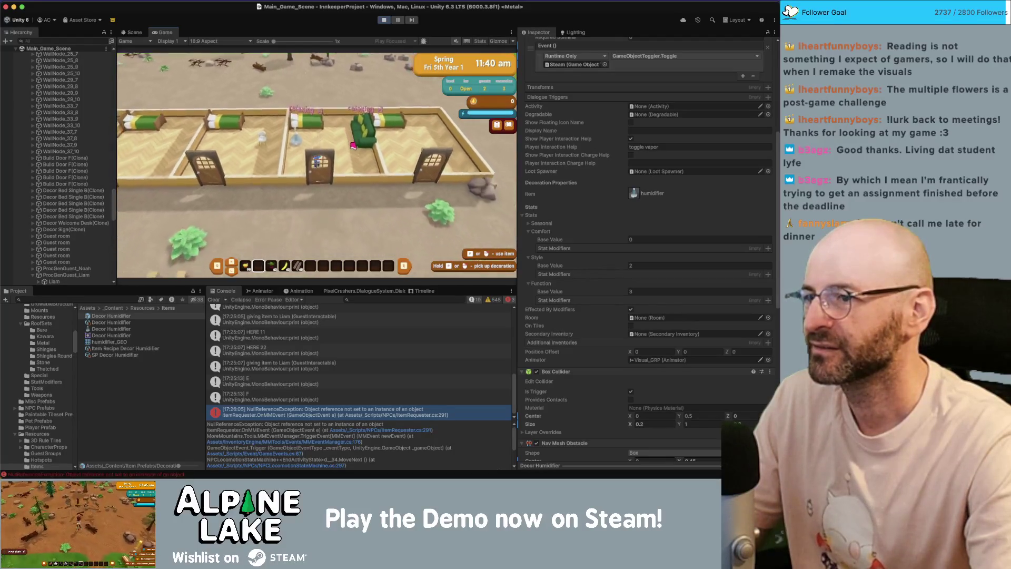
pyautogui.press('a')
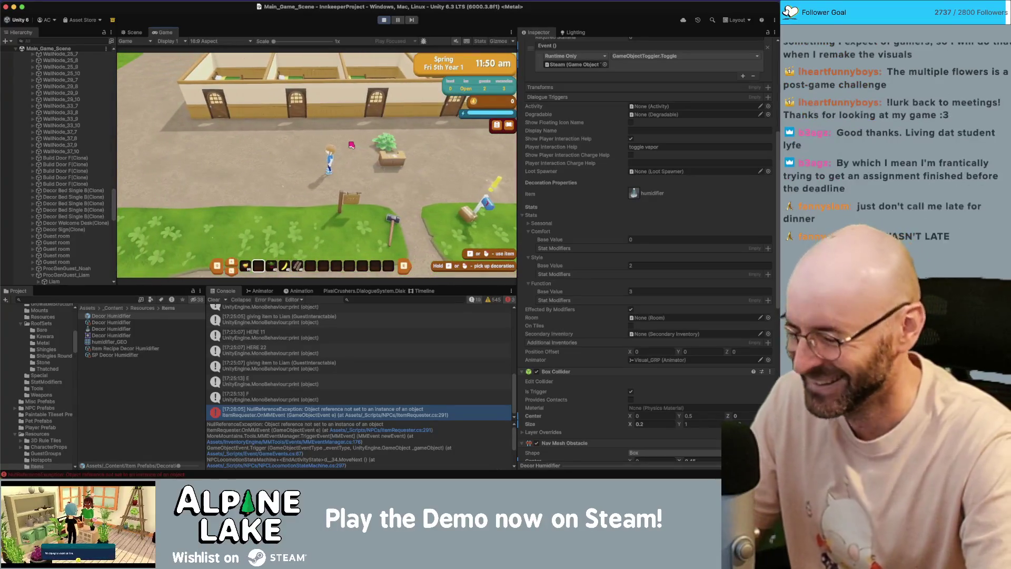
pyautogui.press('d')
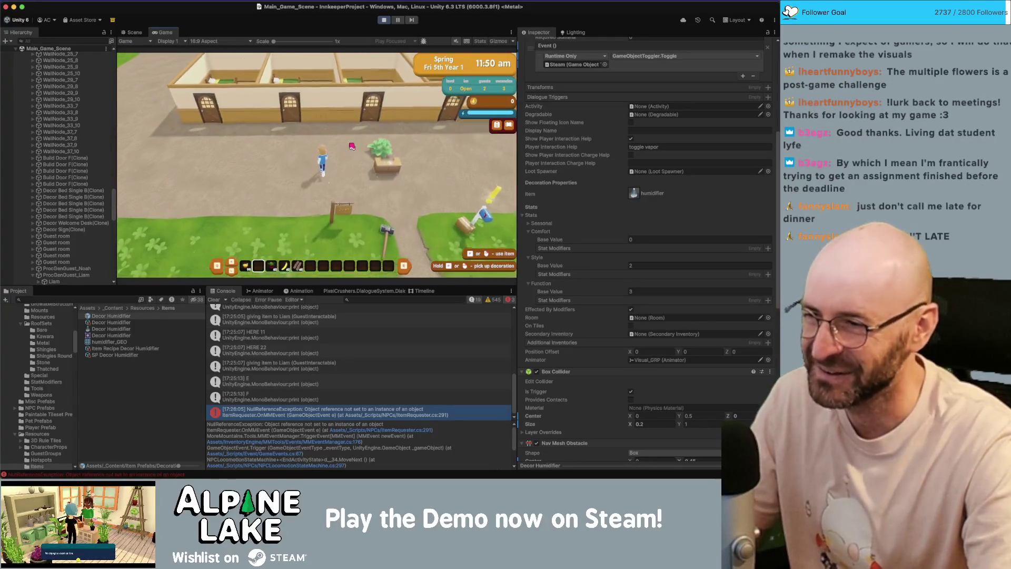
pyautogui.press('w')
pyautogui.press('s')
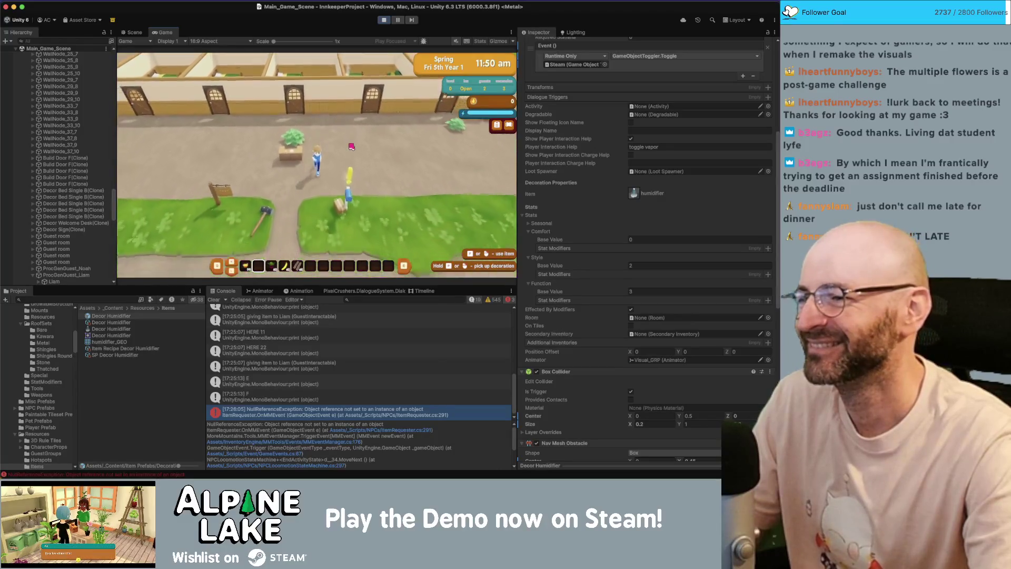
pyautogui.press('e')
# Claim the housewarming gift coins and accept the Scary Letter task.
pyautogui.click(245, 141)
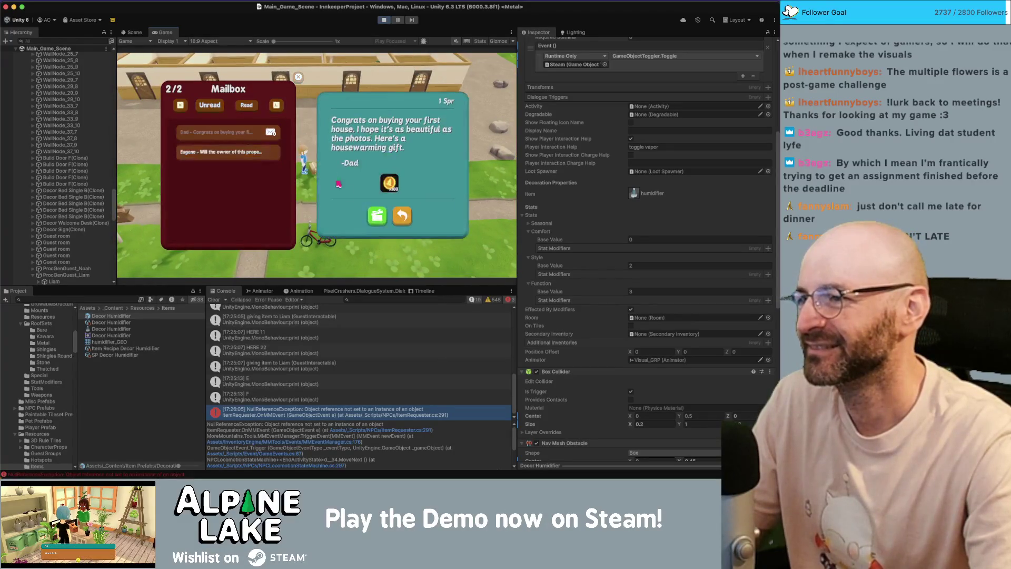
pyautogui.click(378, 216)
pyautogui.click(389, 209)
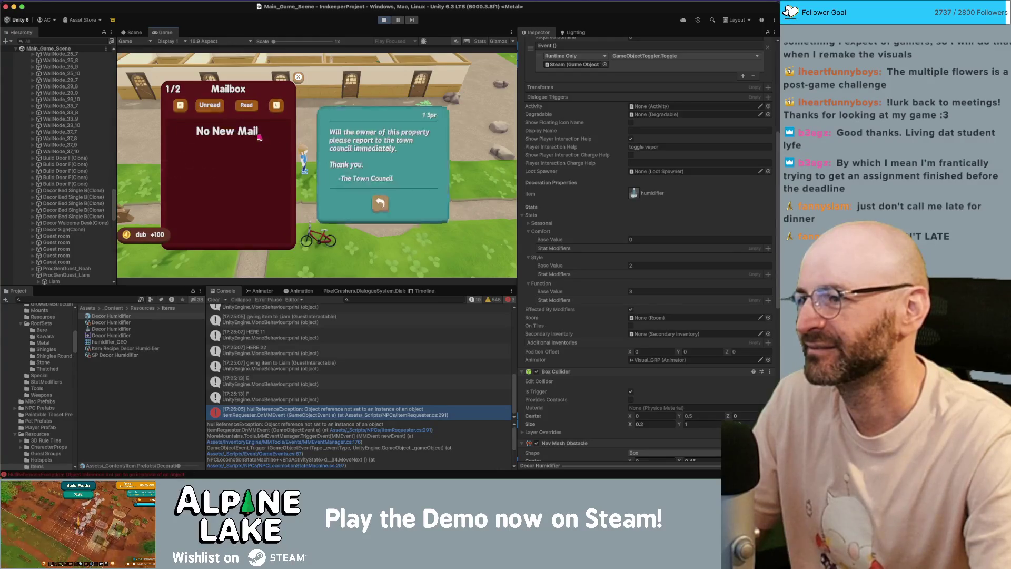
pyautogui.click(391, 209)
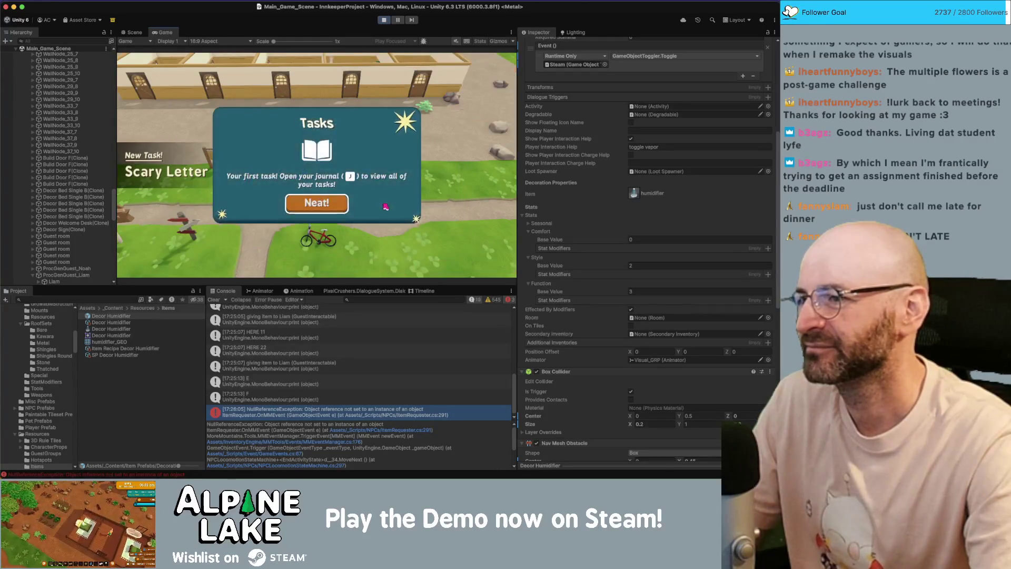
pyautogui.click(326, 202)
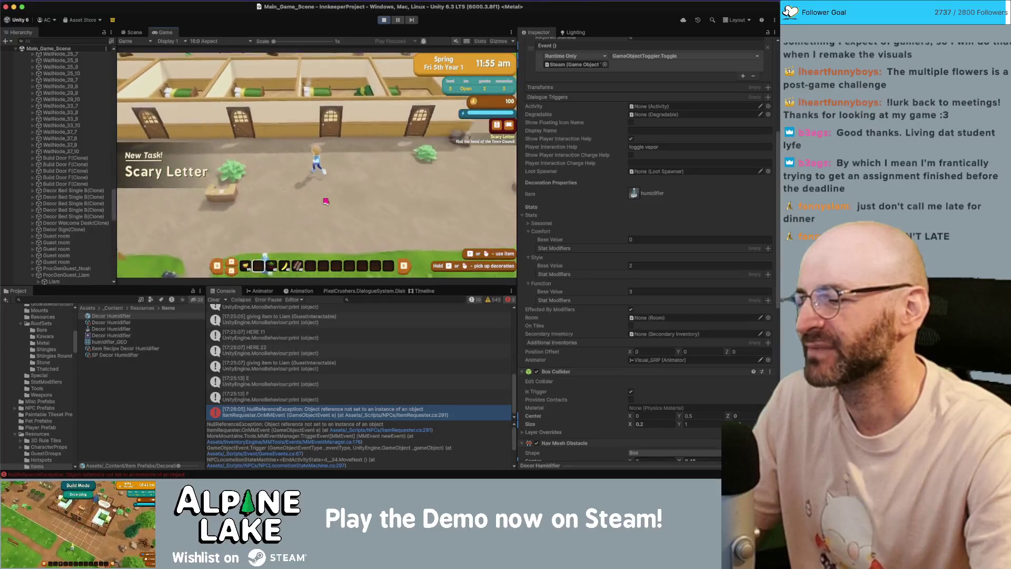
# Click through the day's summary cards, then open and close the quest journal.
pyautogui.press('d')
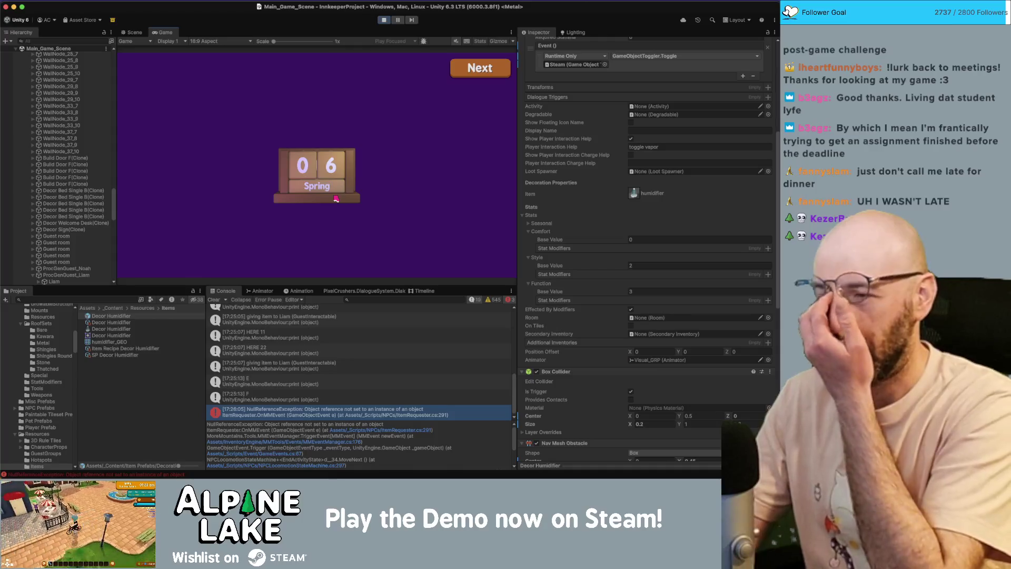
pyautogui.click(478, 71)
pyautogui.click(478, 72)
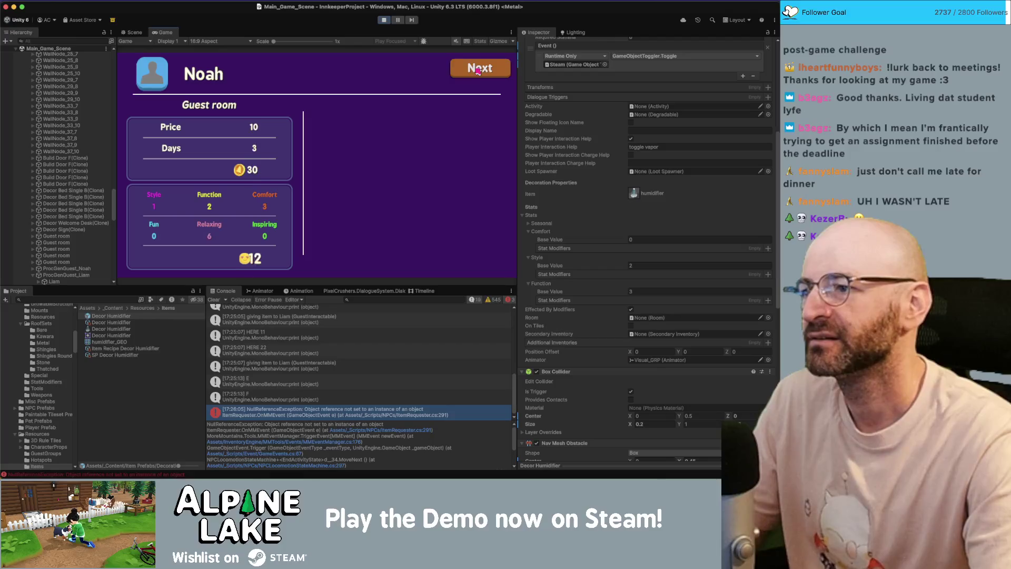
pyautogui.click(478, 72)
pyautogui.click(478, 71)
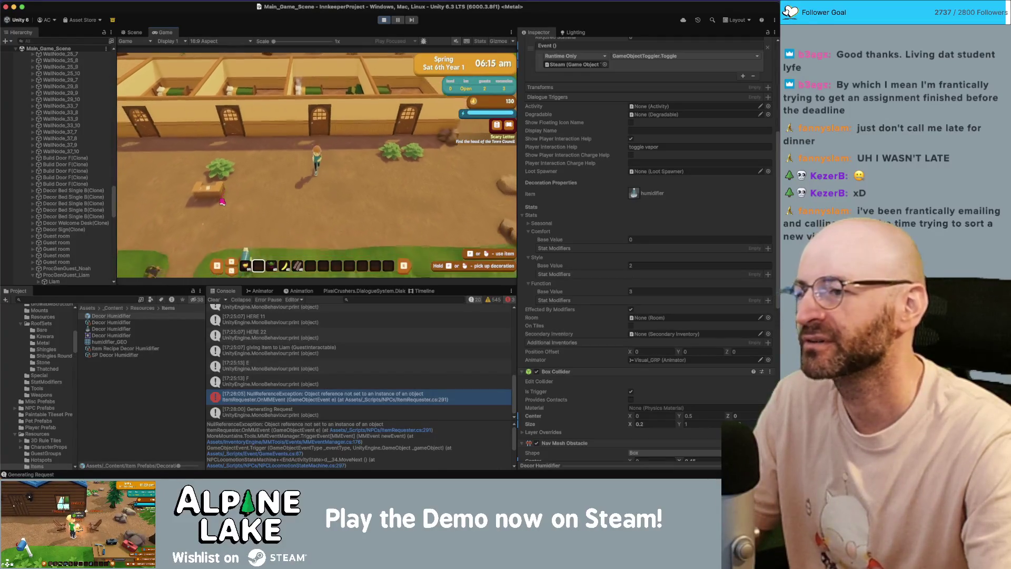
pyautogui.press('j')
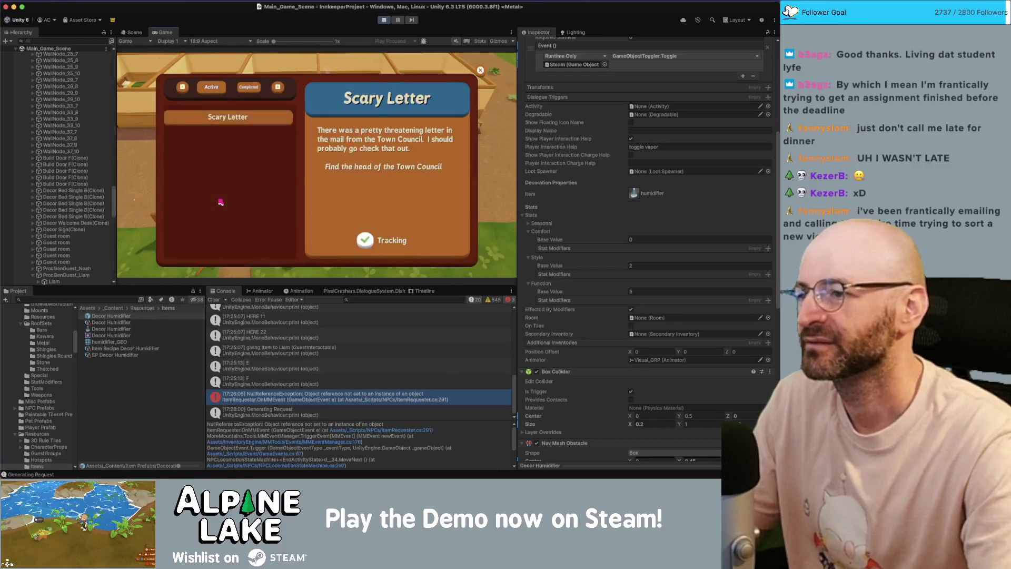
pyautogui.press('j')
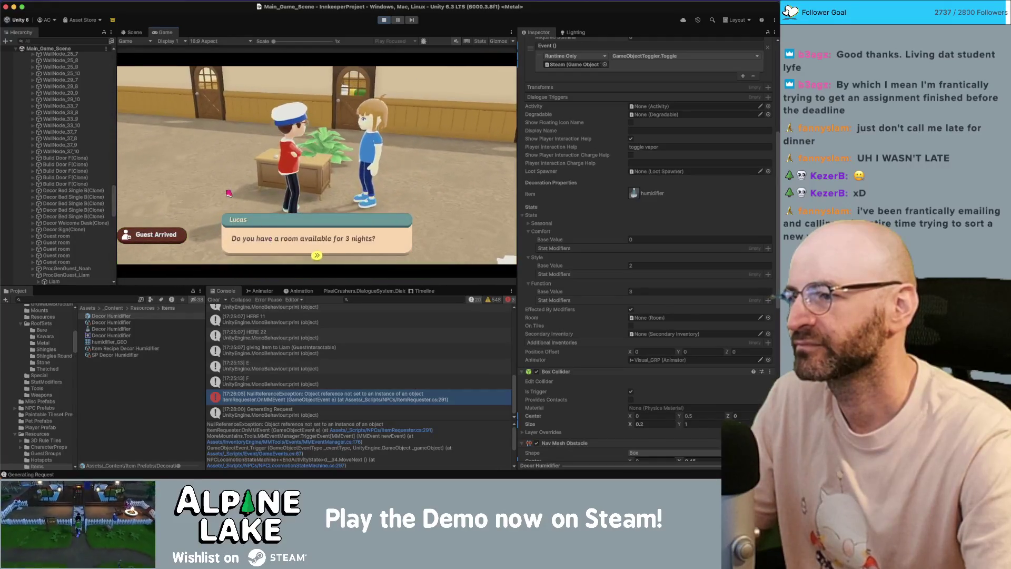
# Assign the new guest a room, then ask if they need anything and hear their request for fun.
pyautogui.click(225, 163)
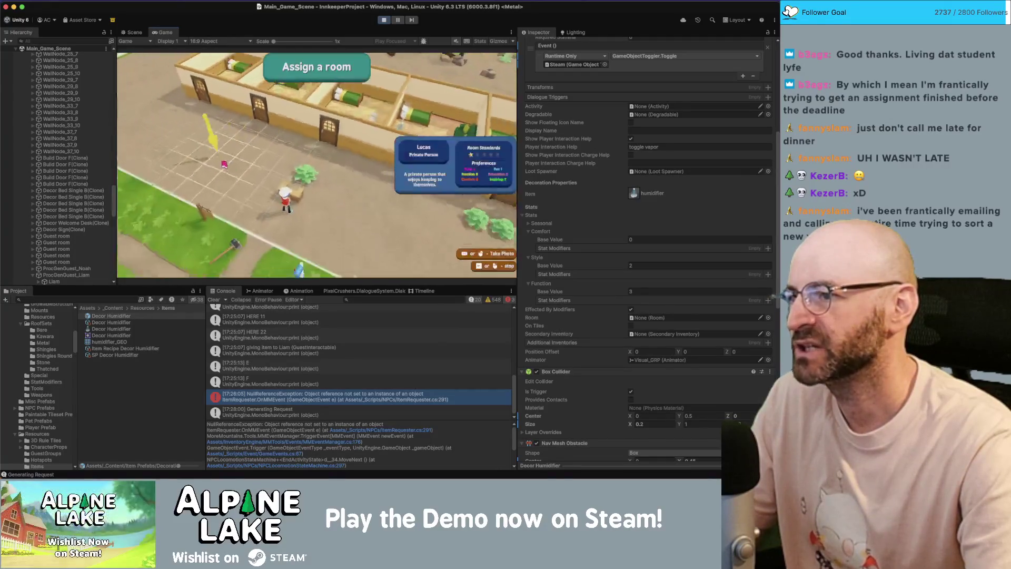
pyautogui.click(315, 124)
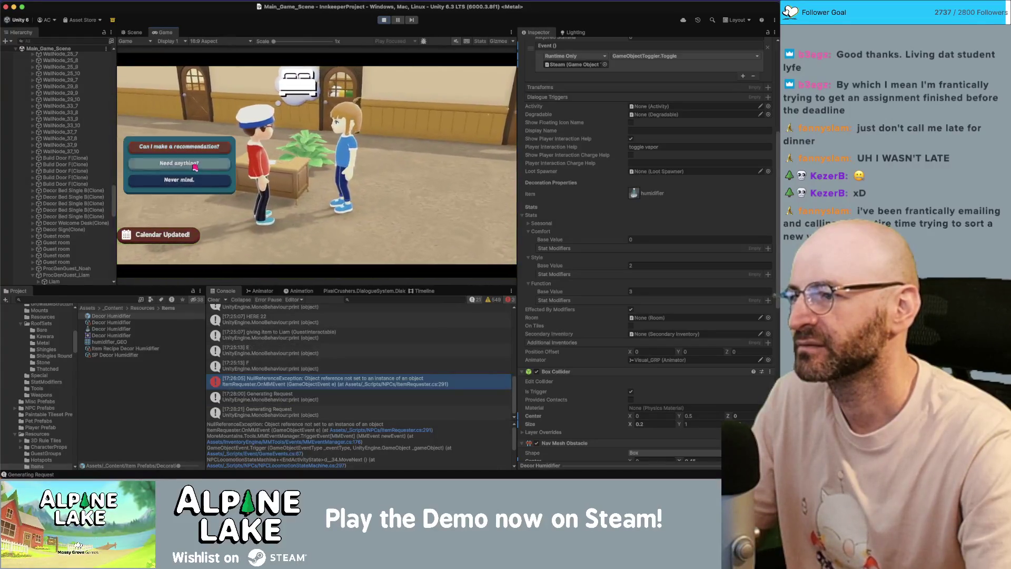
pyautogui.click(195, 167)
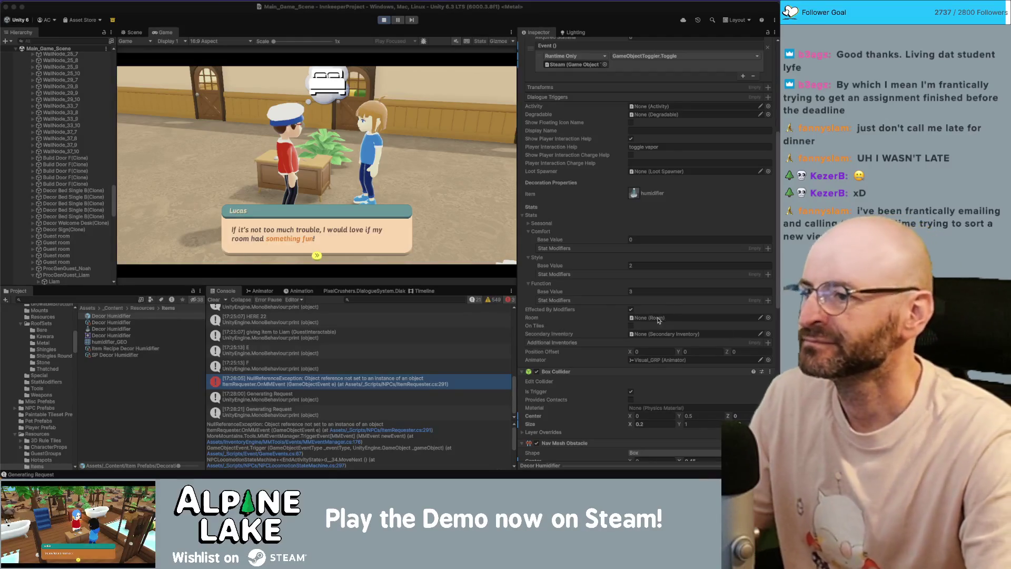
pyautogui.click(315, 237)
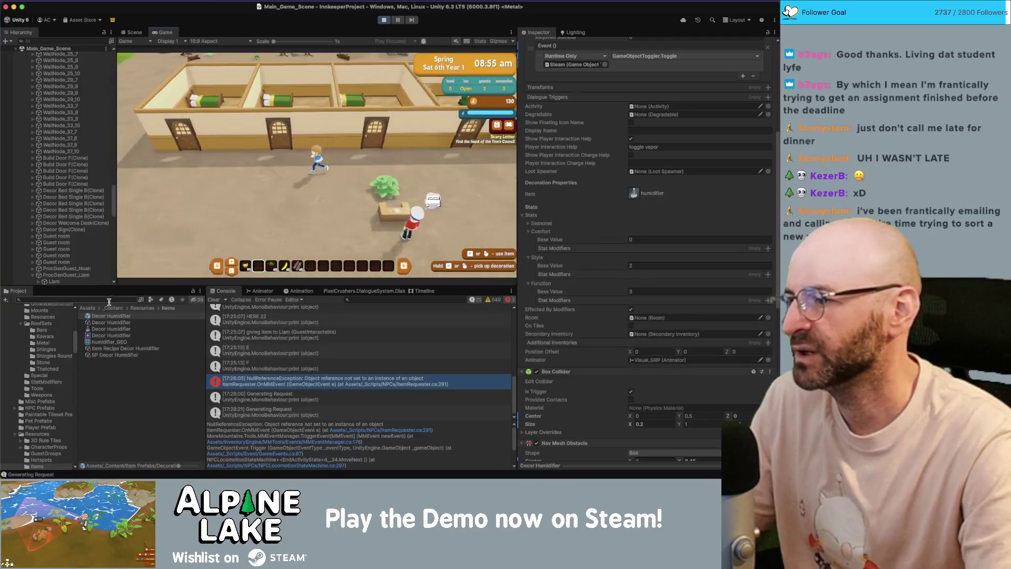
# Search assets for 'arcade' and review the Decor Arcade Cabinet's Usability and Gaming Decoration settings.
pyautogui.click(110, 300)
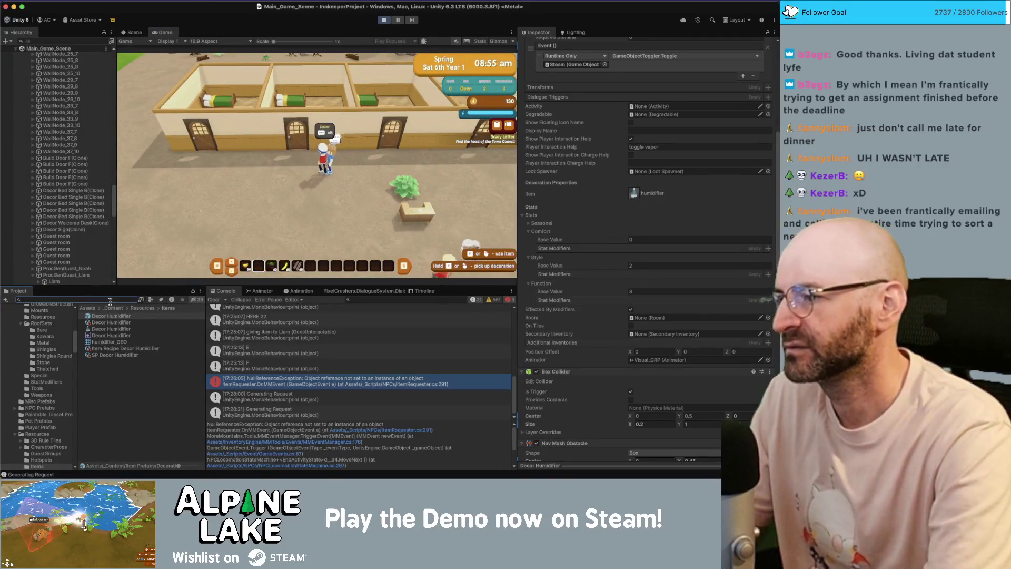
pyautogui.write('arcade')
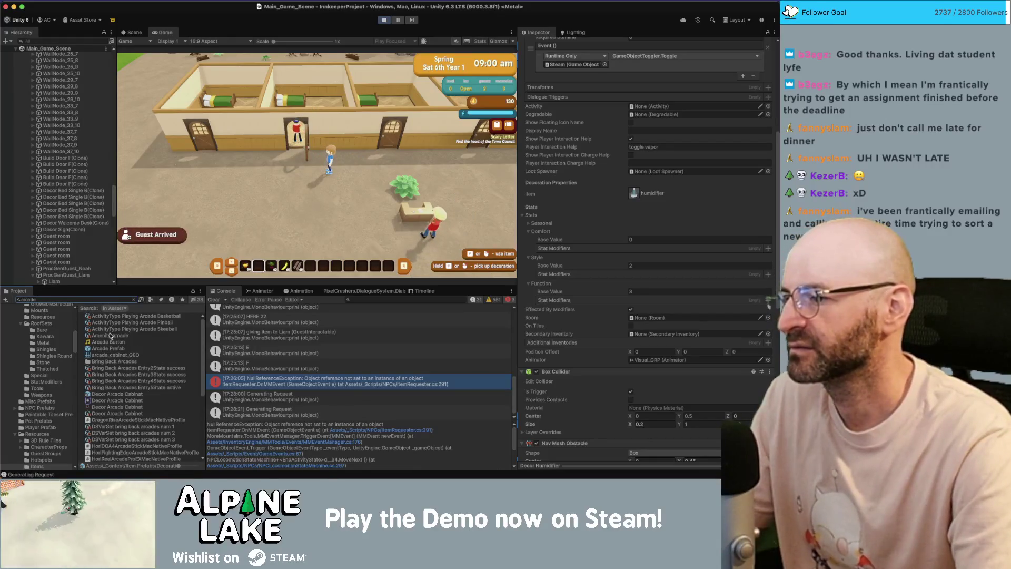
pyautogui.click(109, 336)
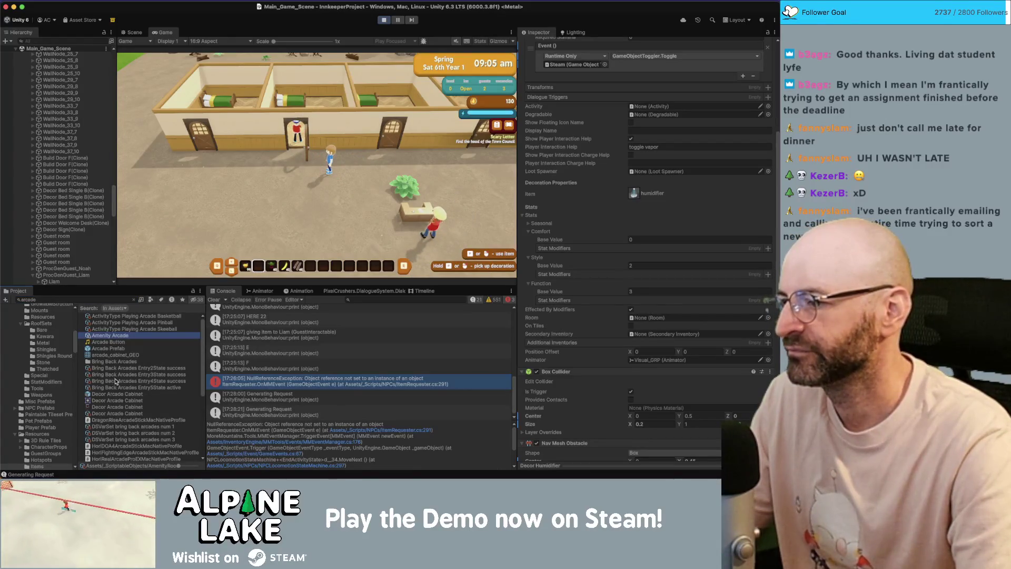
pyautogui.click(114, 414)
pyautogui.scroll(-10, 602, 351)
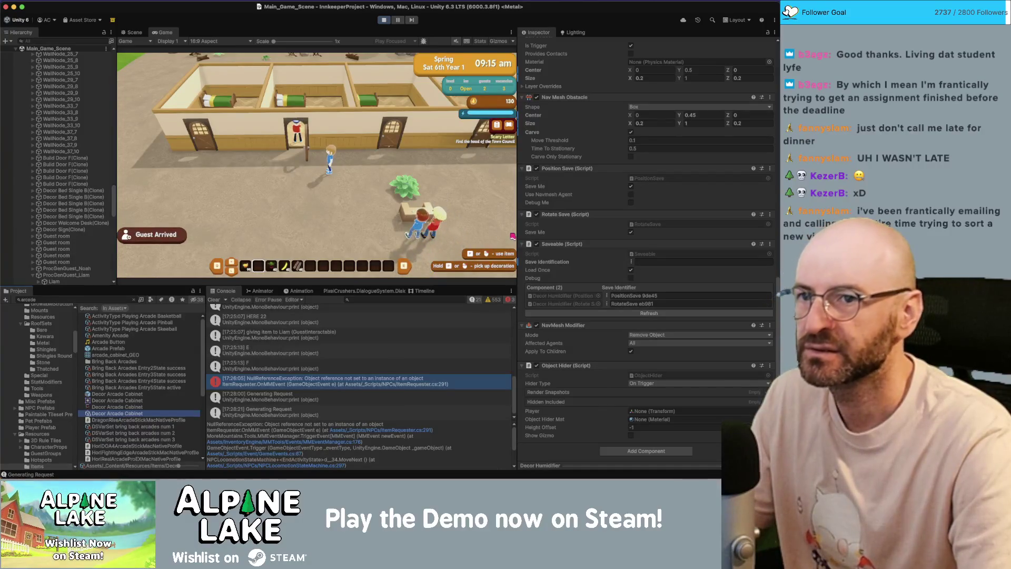
pyautogui.scroll(15, 611, 203)
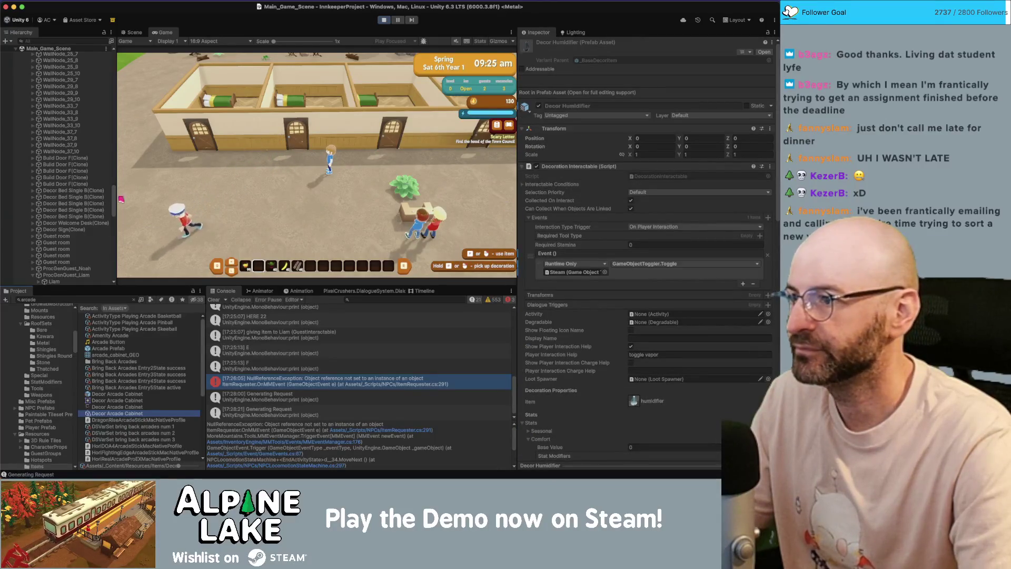
pyautogui.click(83, 244)
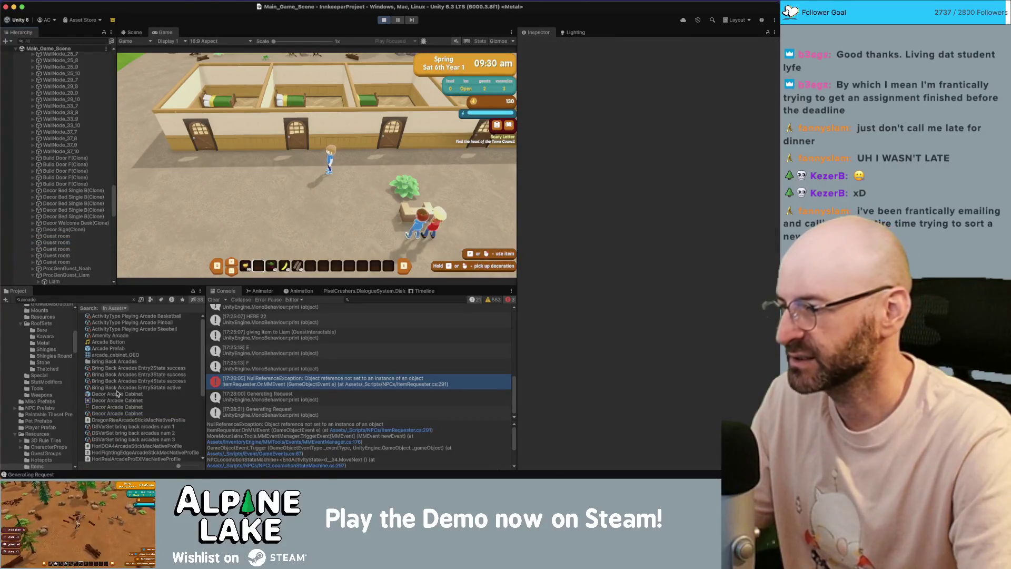
pyautogui.click(117, 413)
# Add arcade cabinets to the inventory, place one beside the bed, reposition it, and walk outside.
pyautogui.scroll(-5, 672, 430)
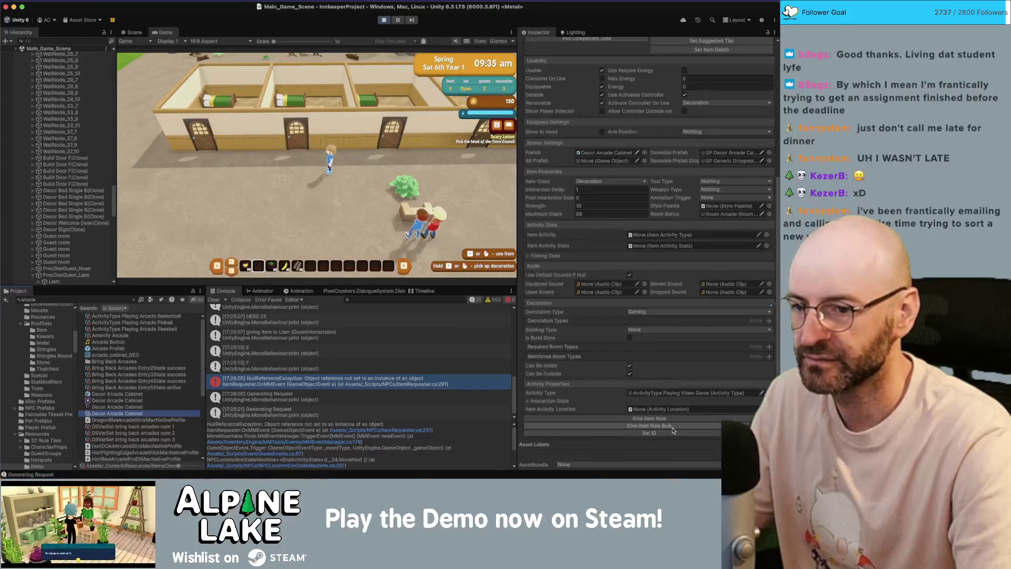
pyautogui.click(672, 425)
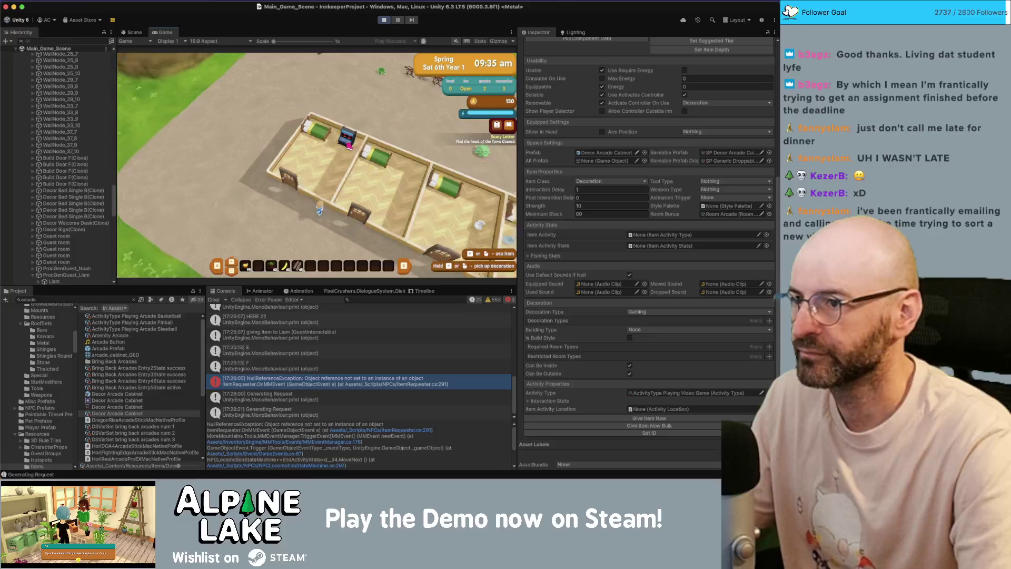
pyautogui.click(349, 147)
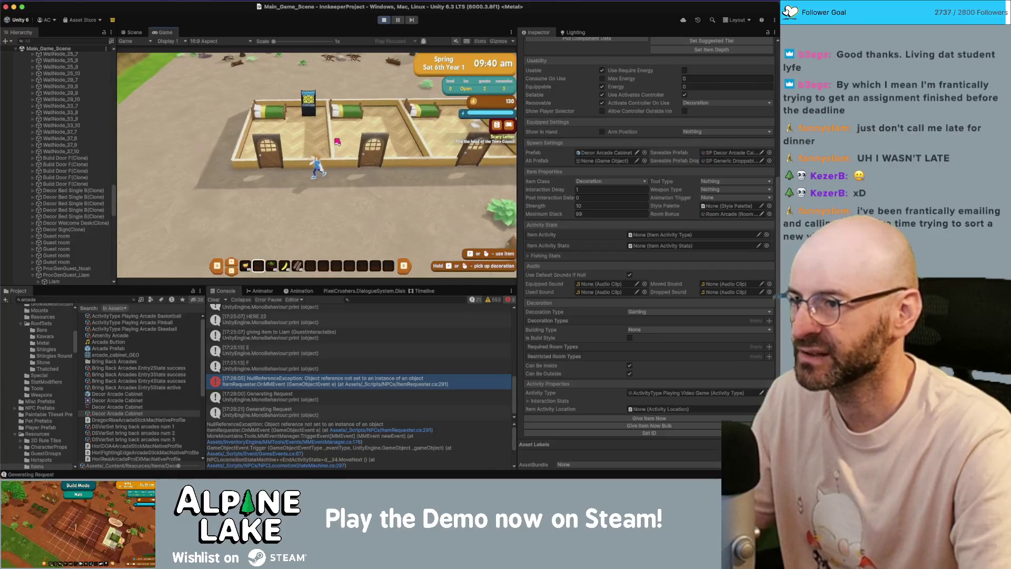
pyautogui.press('w')
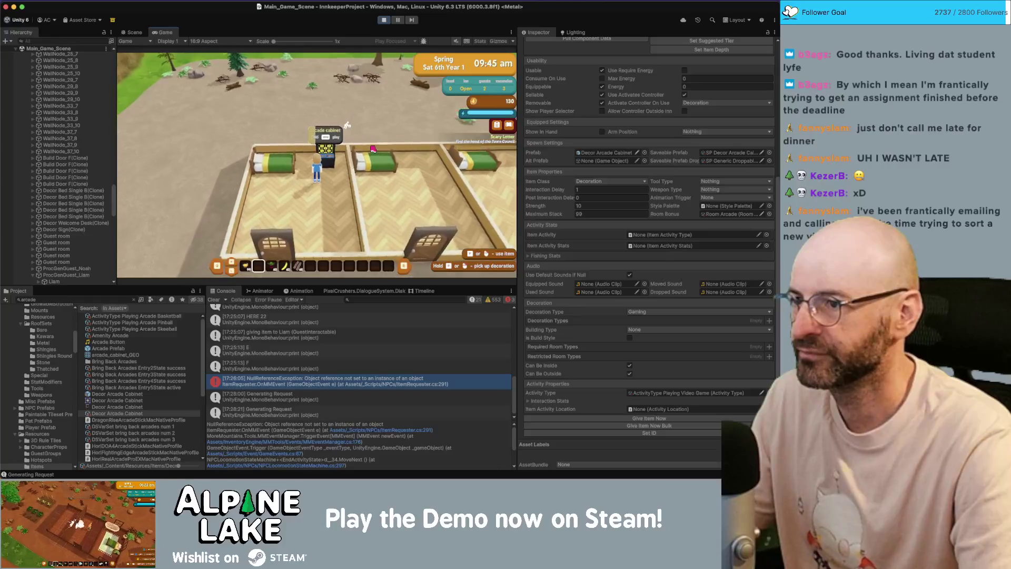
pyautogui.press('e')
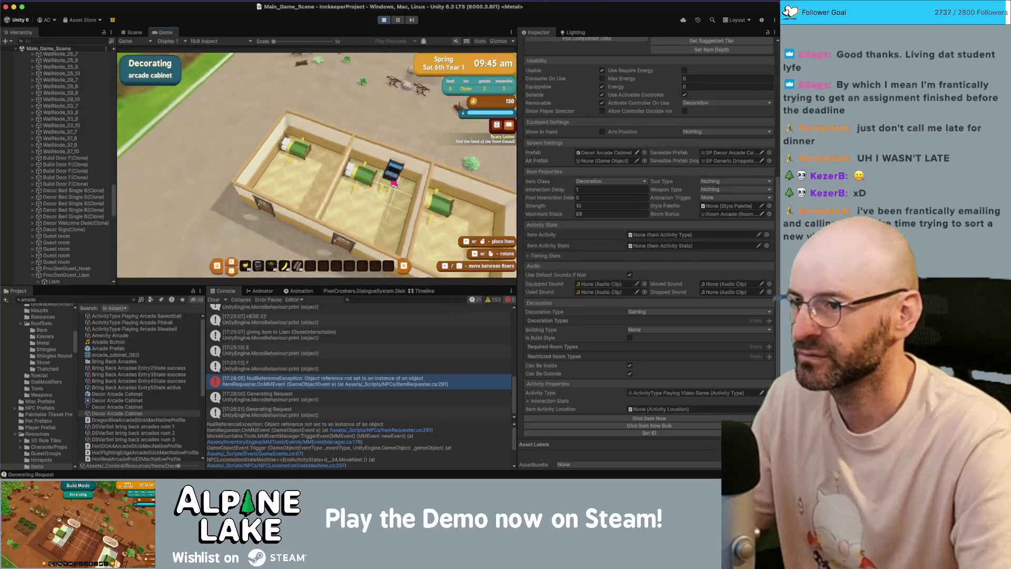
pyautogui.click(394, 184)
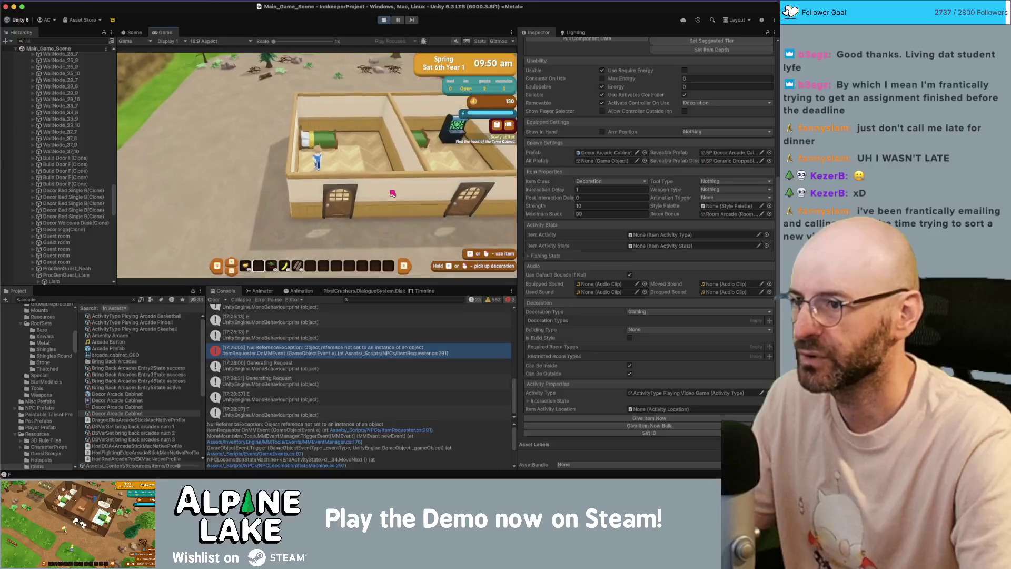
pyautogui.press('s')
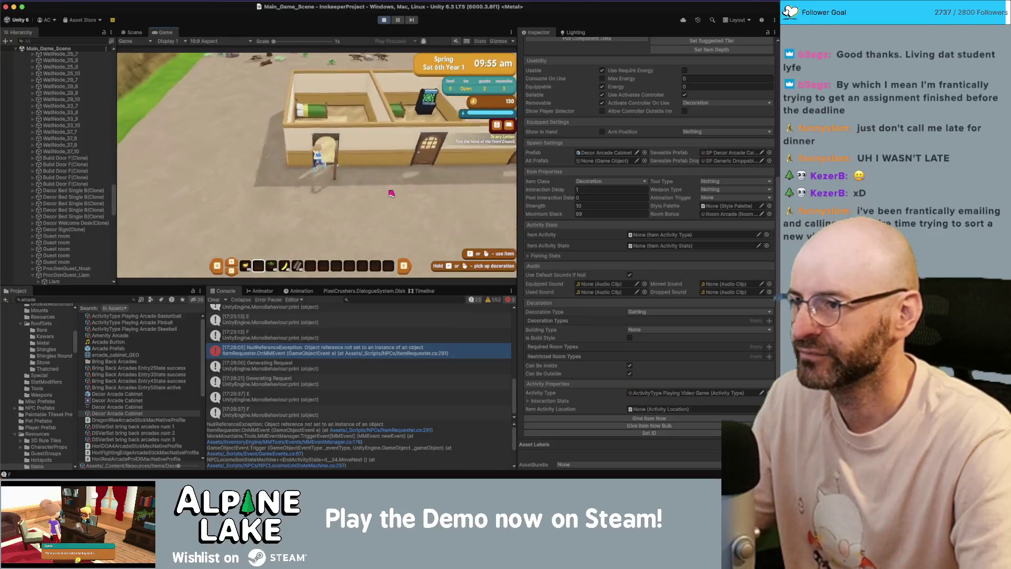
pyautogui.press('s')
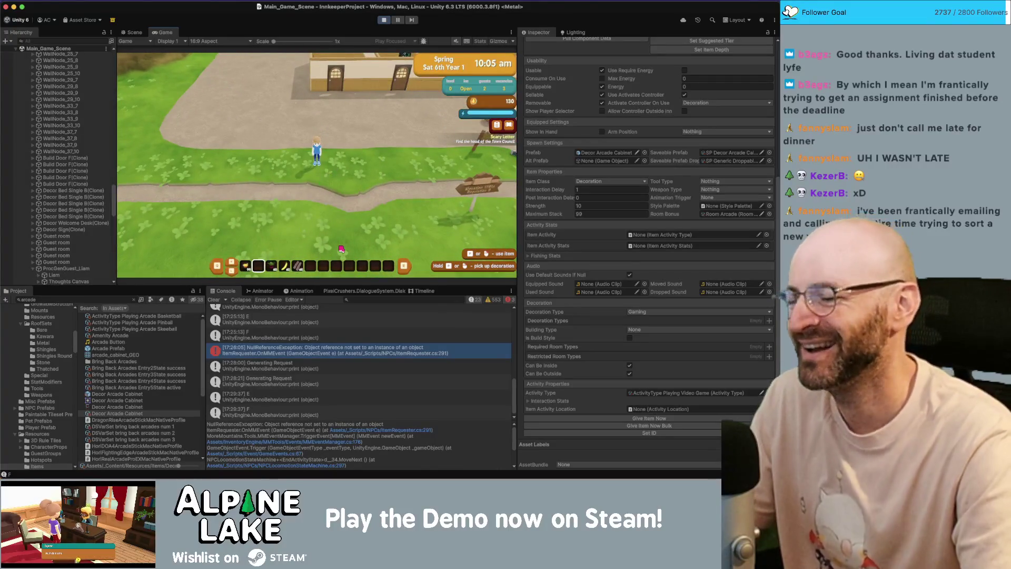
# Inspect a Console log entry's stack trace and return focus to the running game.
pyautogui.scroll(-1, 242, 414)
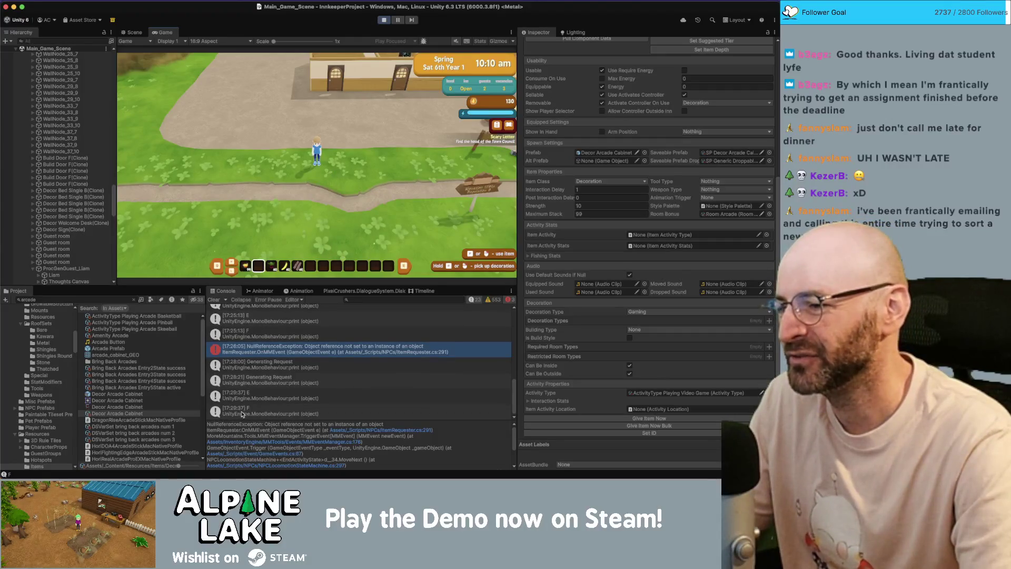
pyautogui.click(242, 413)
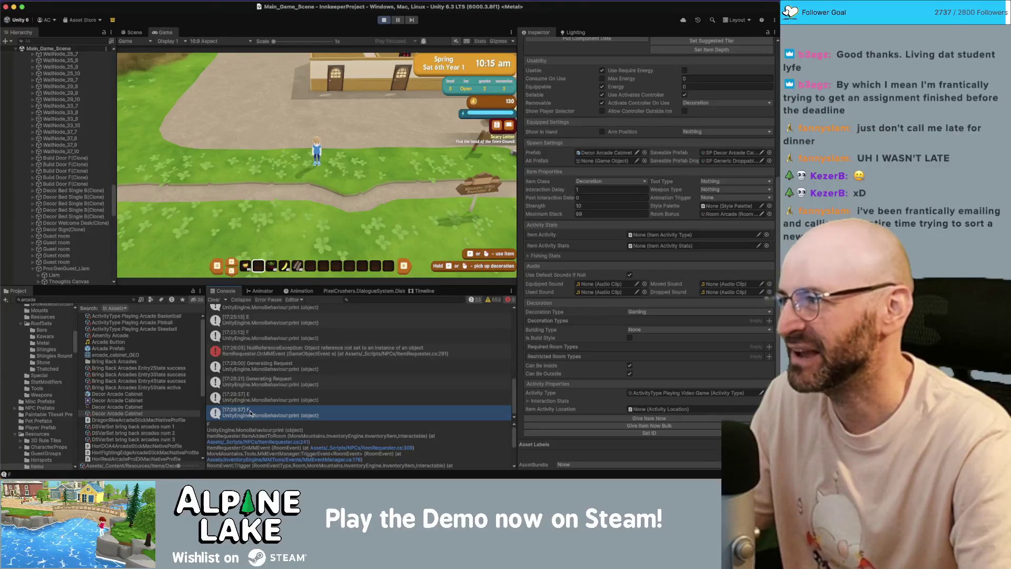
pyautogui.click(306, 215)
# Walk the character around the yard, past the bicycle and back up-left.
pyautogui.press('w')
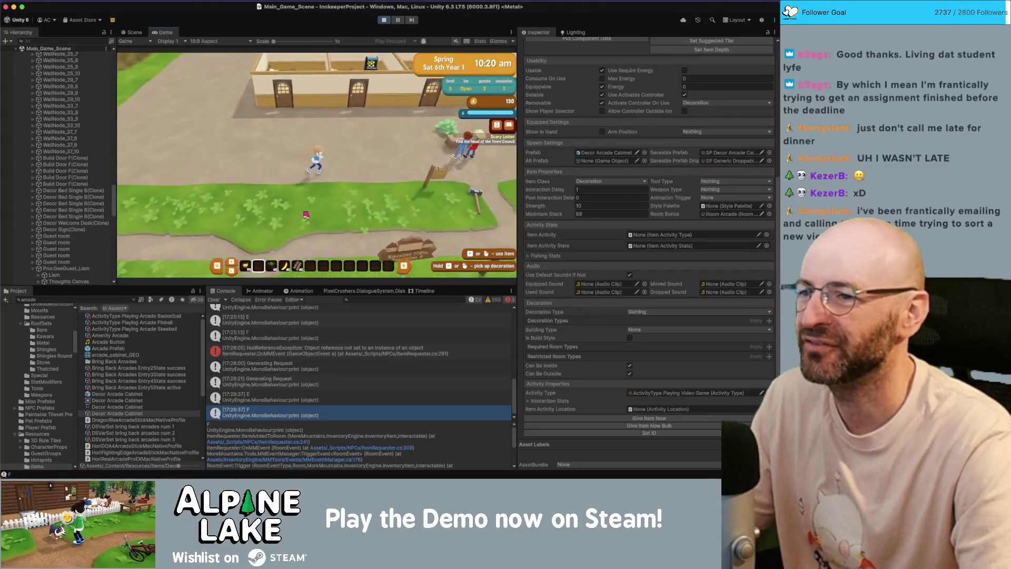
pyautogui.press('d')
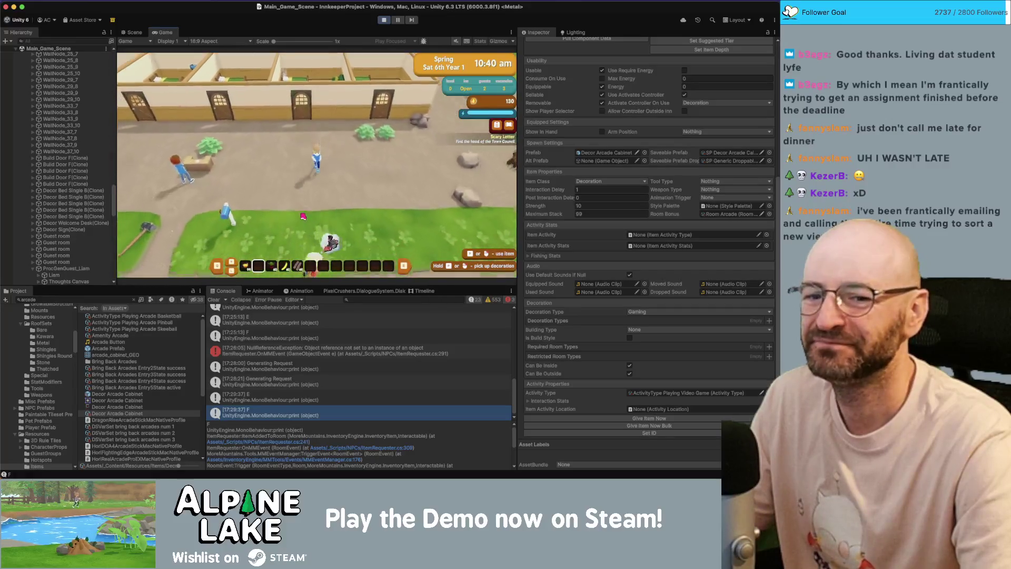
pyautogui.press('s')
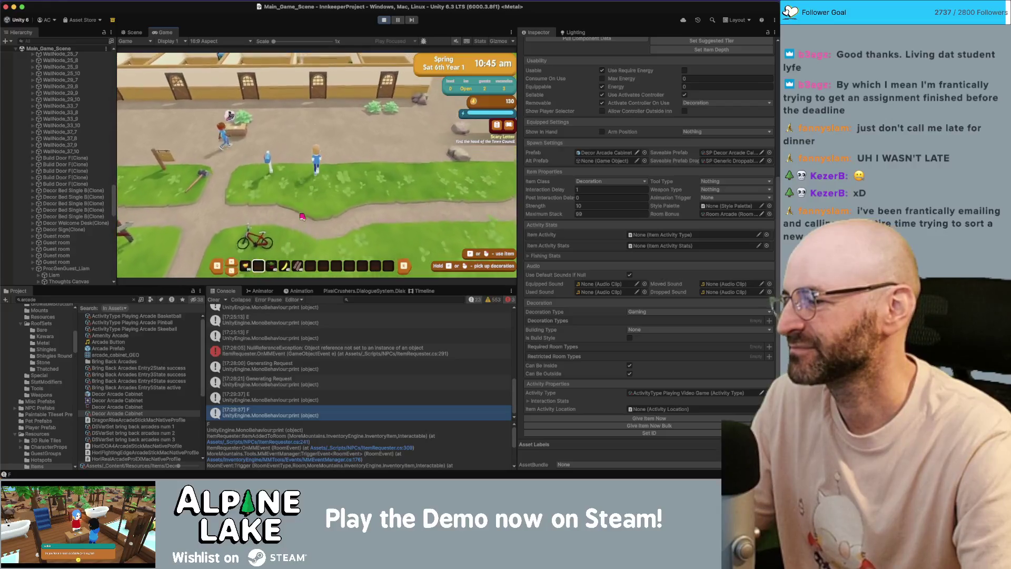
pyautogui.press('a')
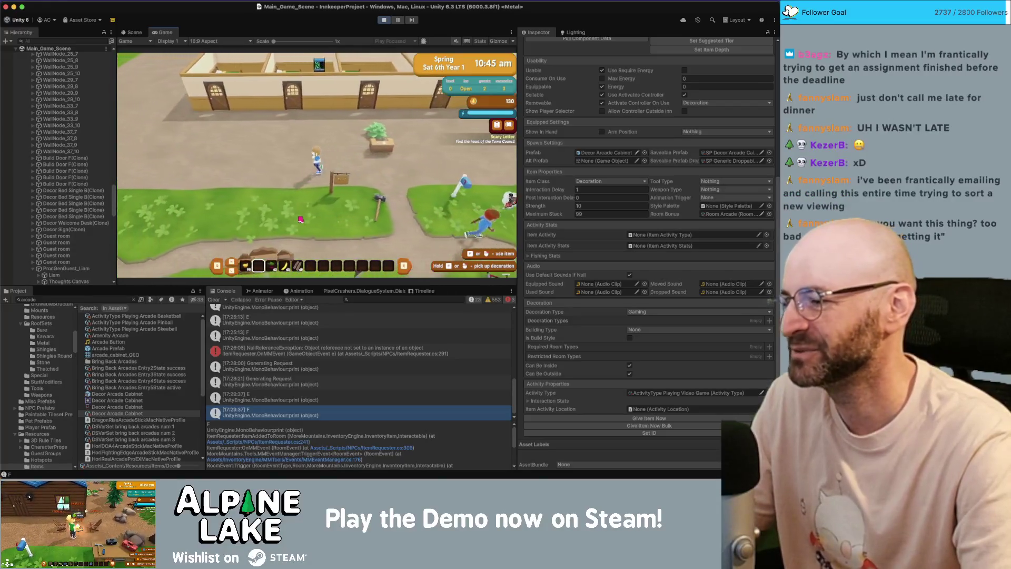
pyautogui.press('d')
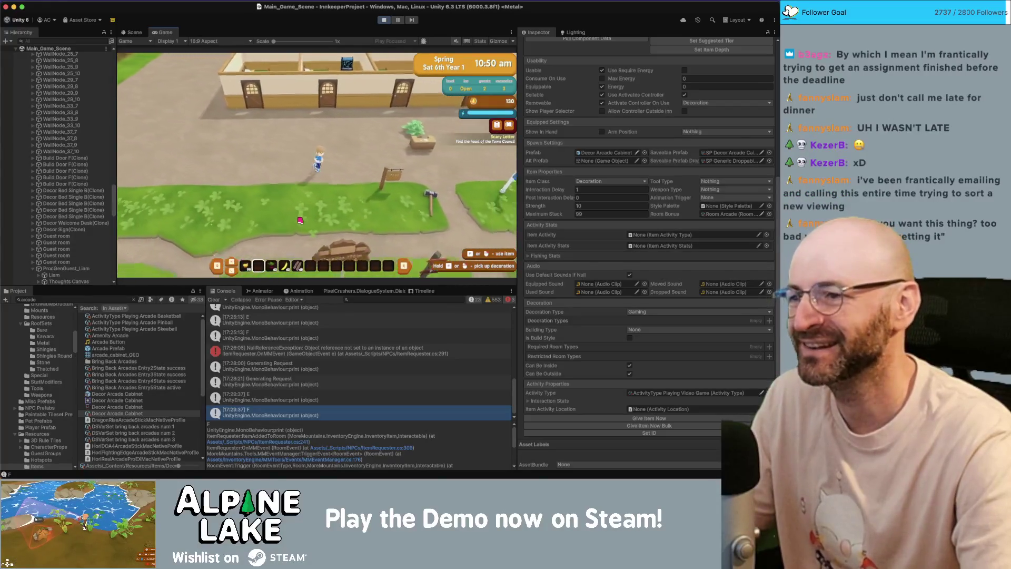
pyautogui.press('s')
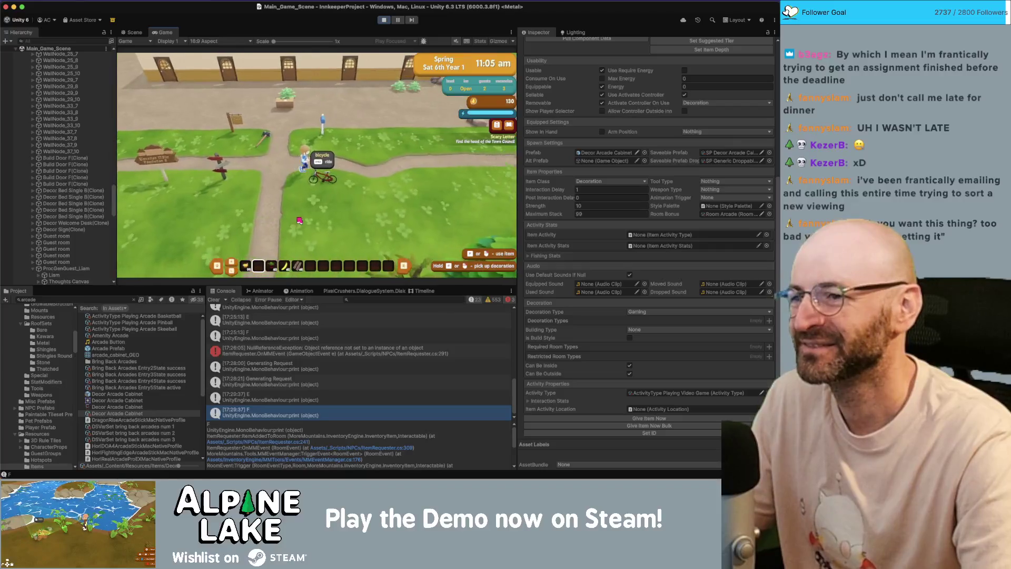
pyautogui.press('w')
pyautogui.press('a')
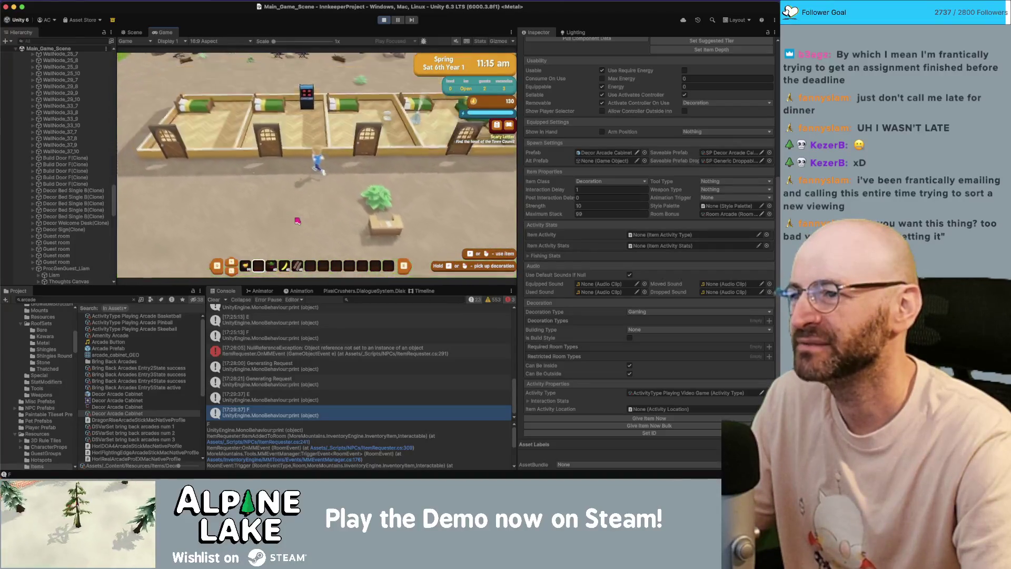
# Walk into the guest room and pick up the arcade cabinet.
pyautogui.press('a')
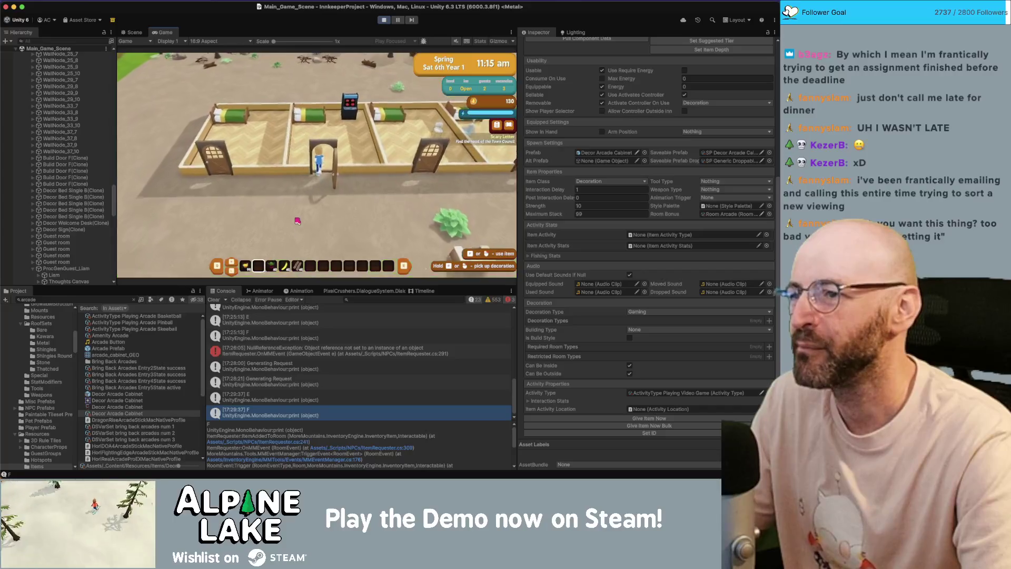
pyautogui.press('w')
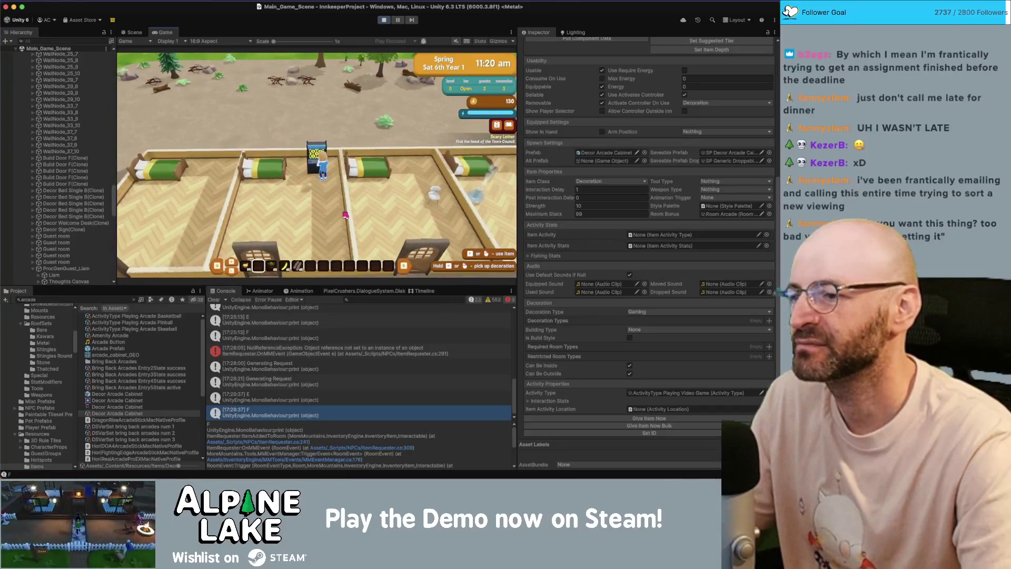
pyautogui.press('w')
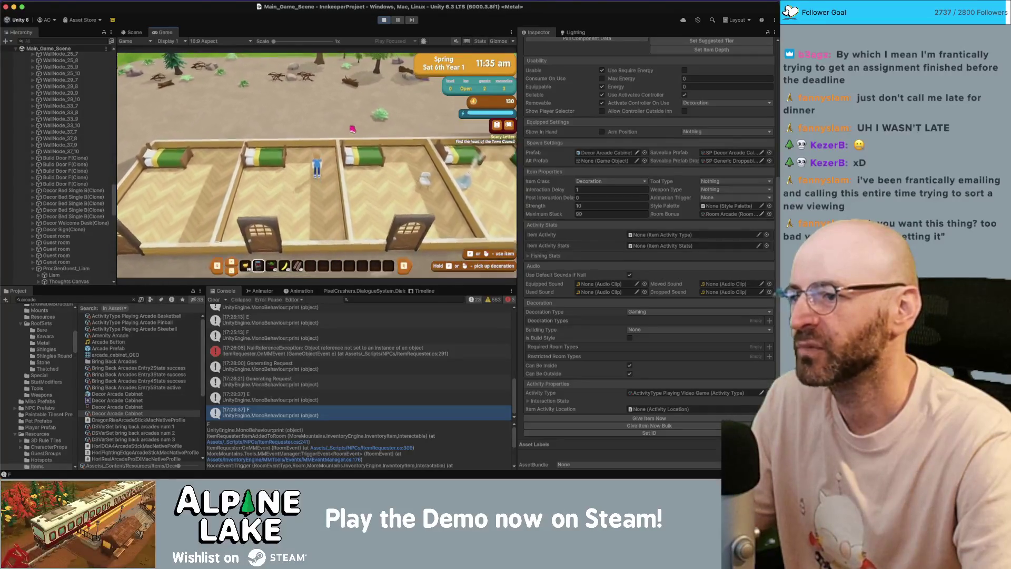
pyautogui.press('e')
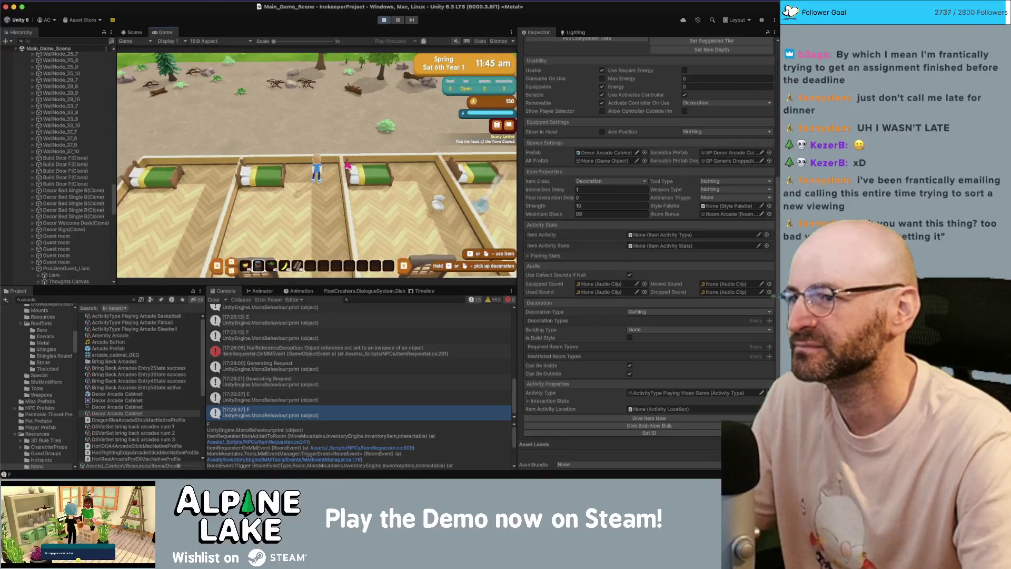
# Set the carried arcade cabinet down in the guest bedroom and walk over to it.
pyautogui.press('w')
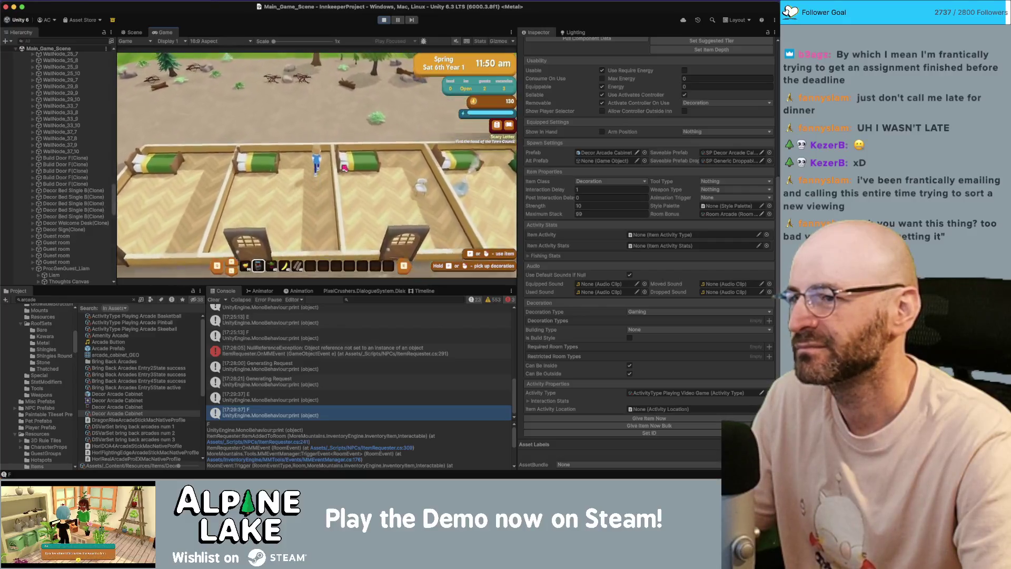
pyautogui.click(299, 129)
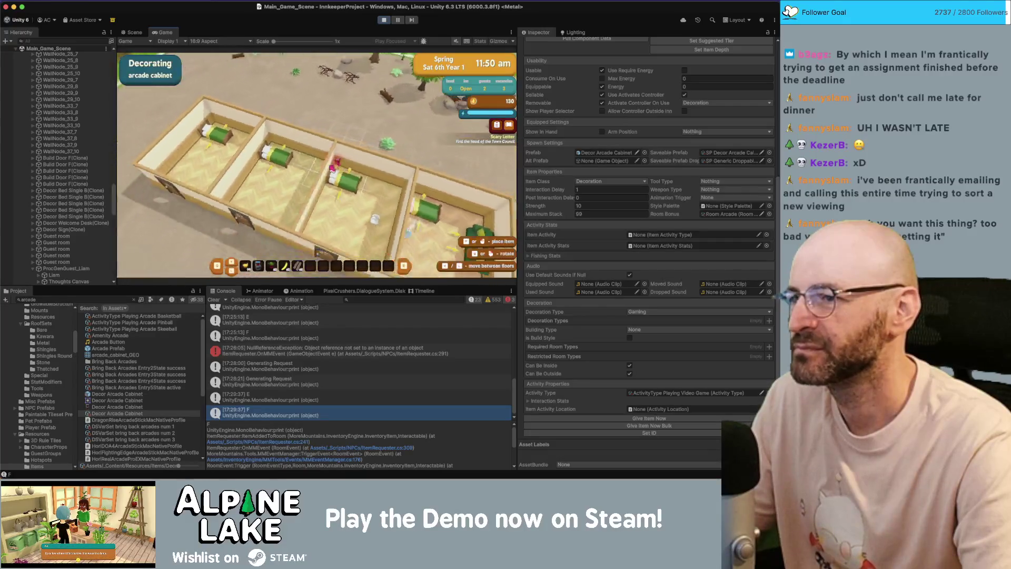
pyautogui.click(300, 130)
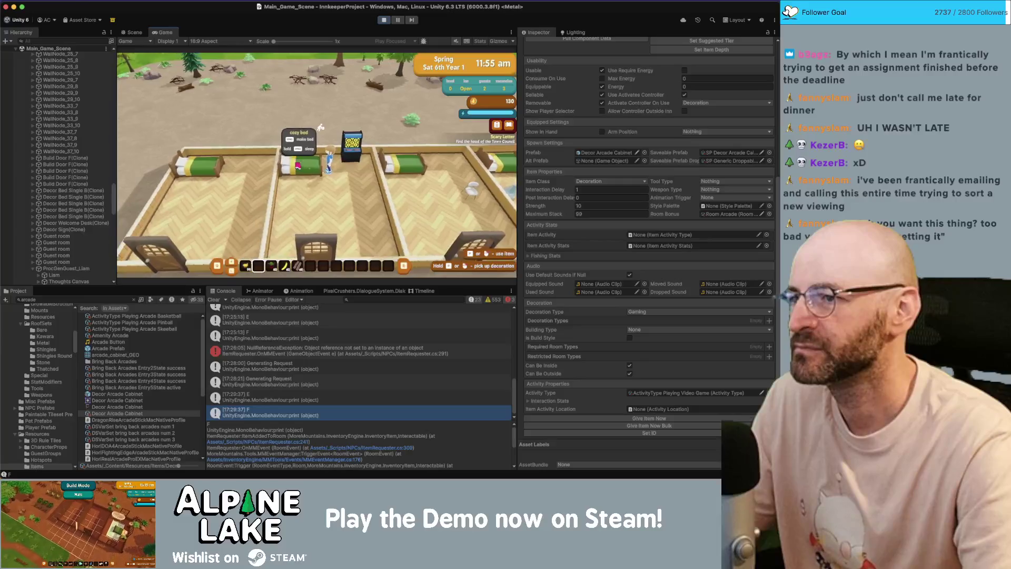
pyautogui.press('a')
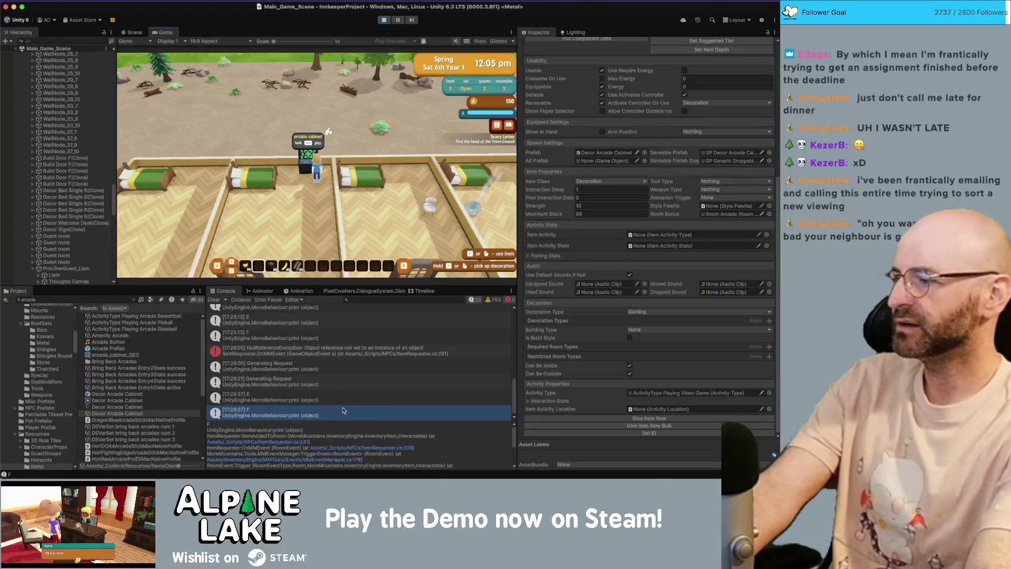
# Walk out into the yard and back through the inn door to the arcade cabinet.
pyautogui.press('s')
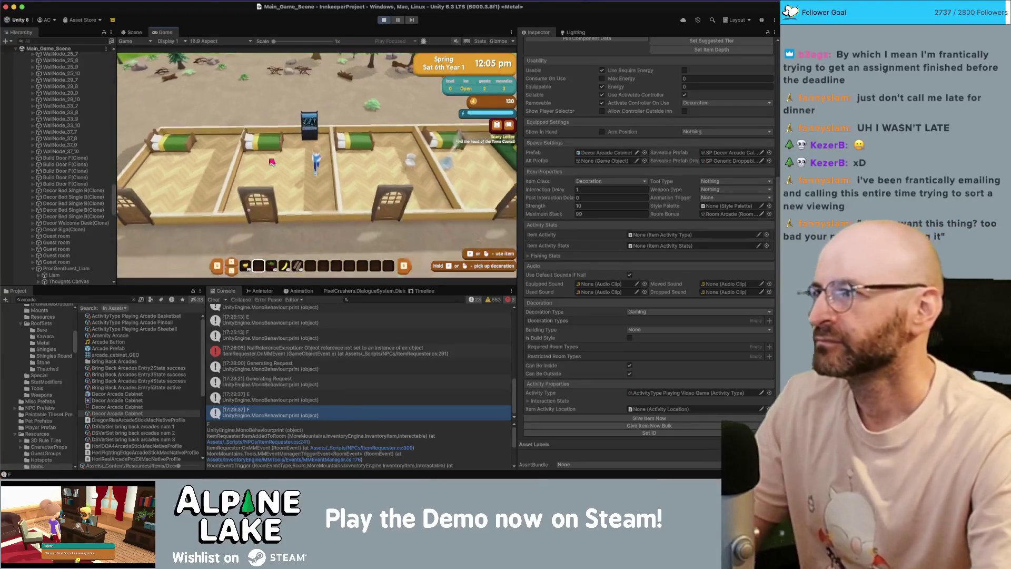
pyautogui.press('s')
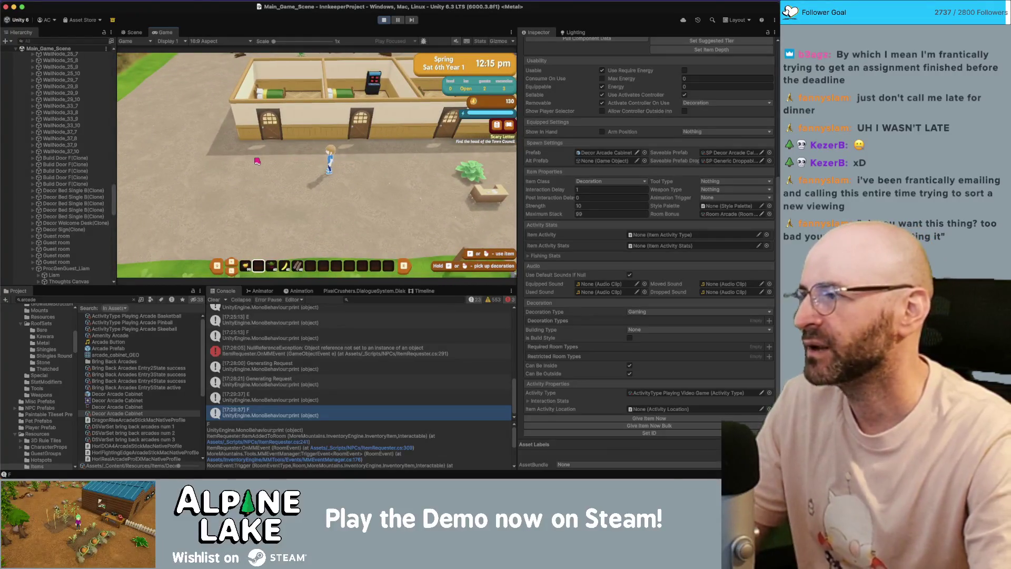
pyautogui.press('a')
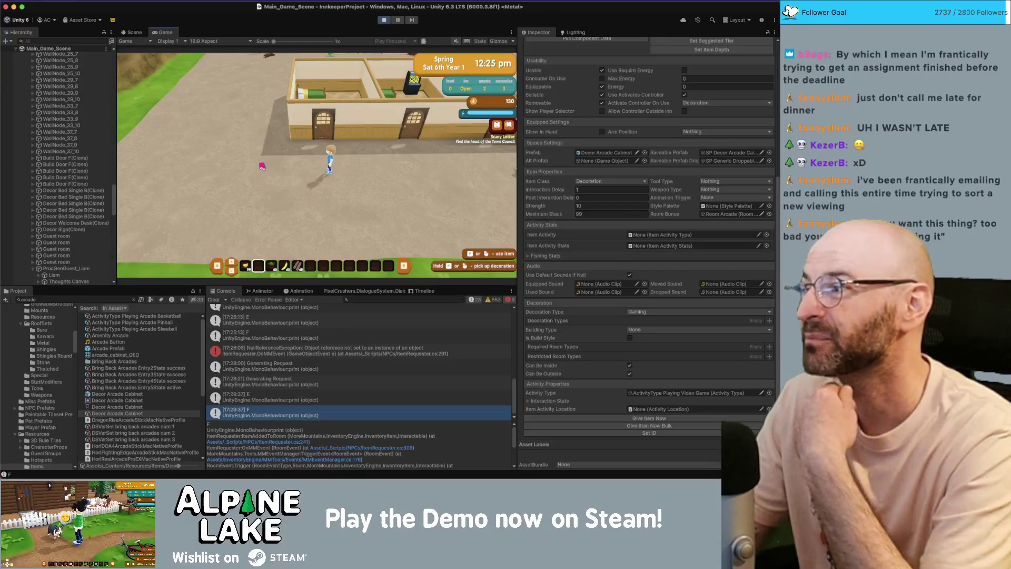
pyautogui.press('w')
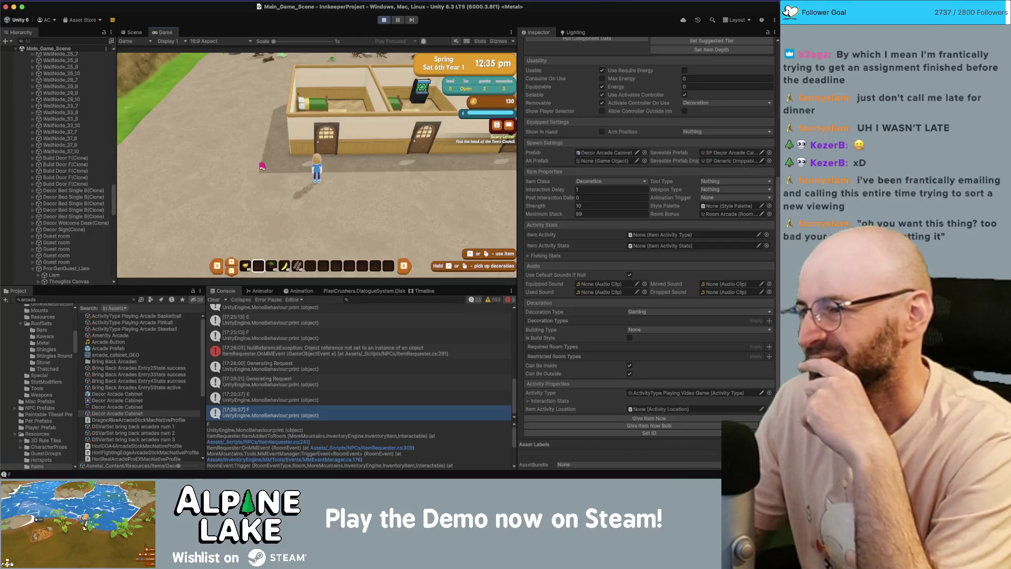
pyautogui.press('d')
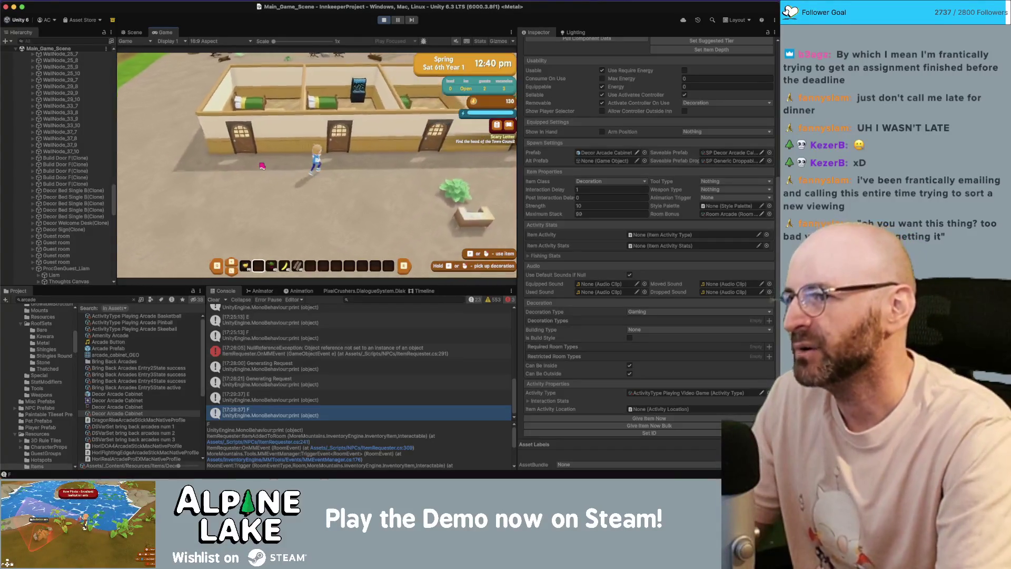
pyautogui.press('w')
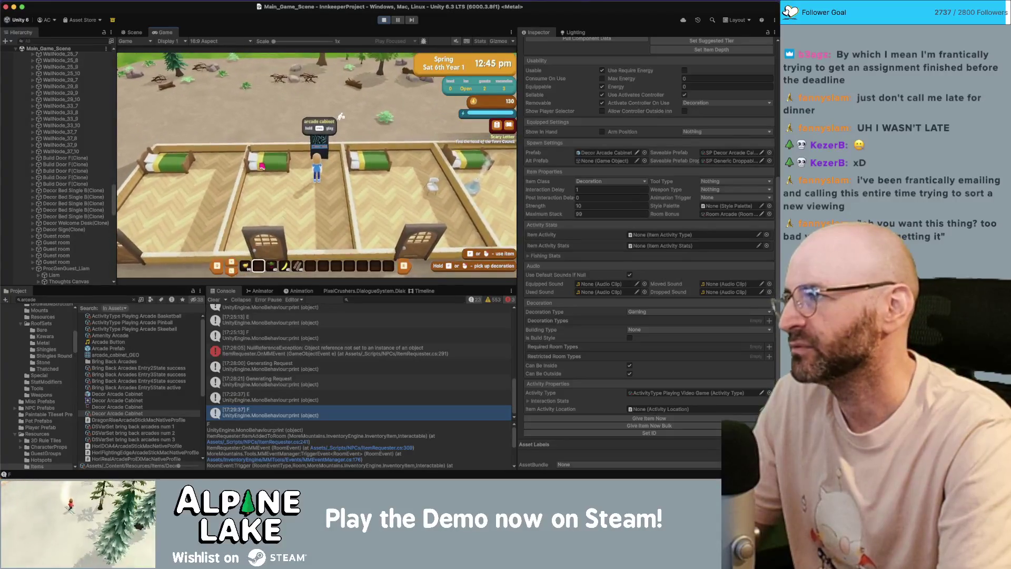
# Stand in front of the arcade cabinet until 01:45 pm, then switch away from the editor.
pyautogui.press('d')
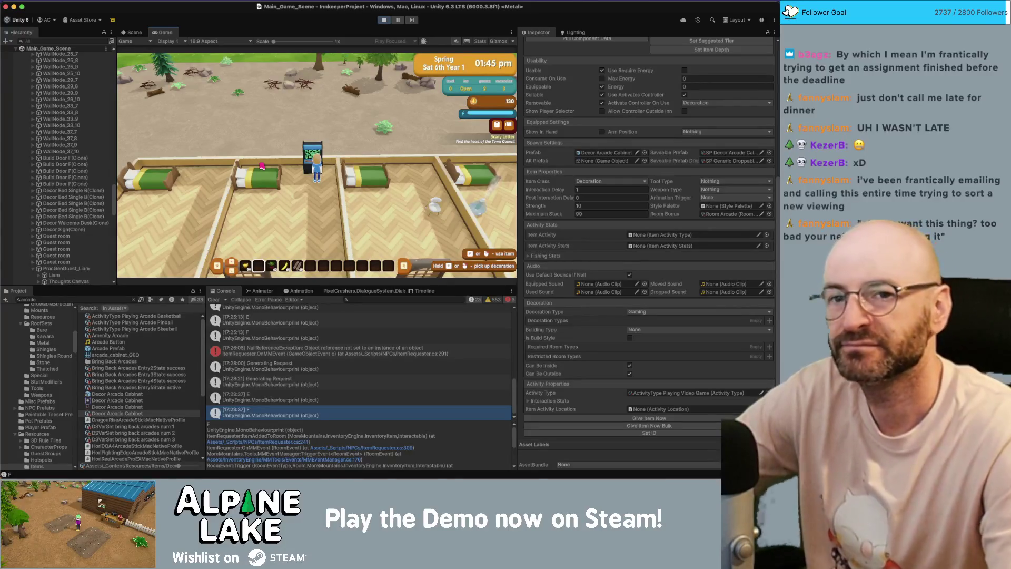
pyautogui.press('super+Tab')
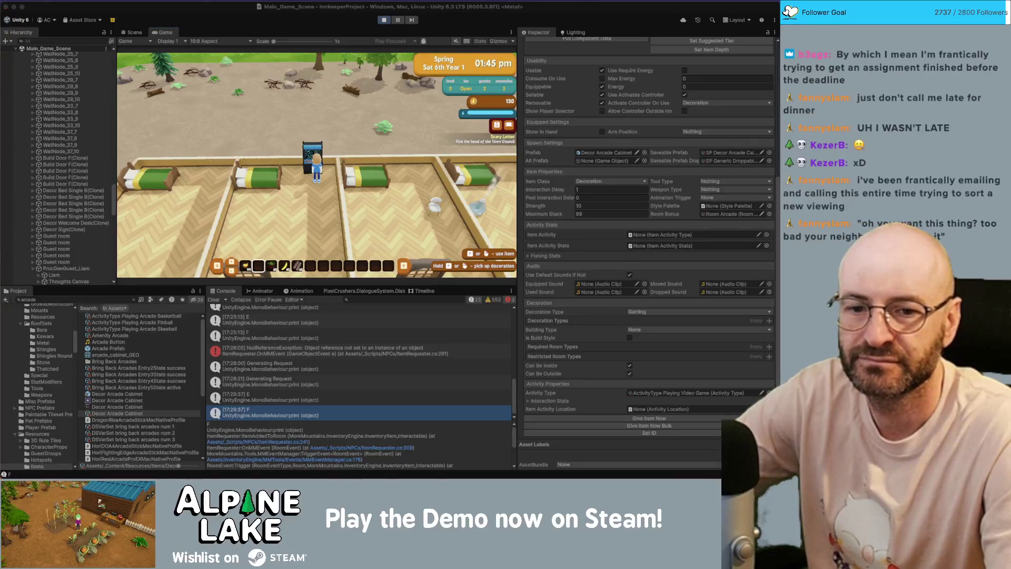